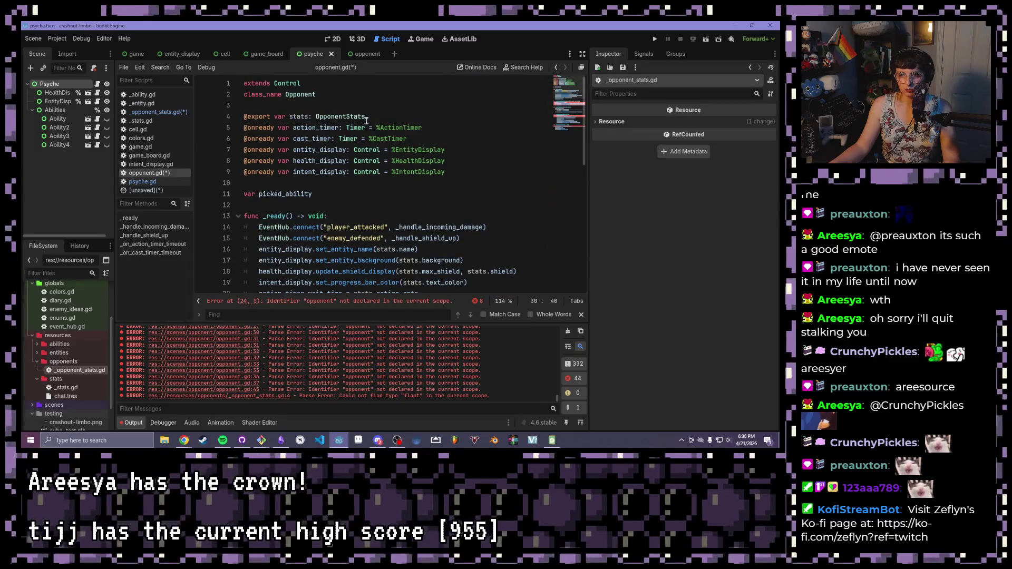
# Add 'export var abilities: Array[Ability]' below the stats export in opponent.gd and save
pyautogui.click(367, 118)
pyautogui.press('Return')
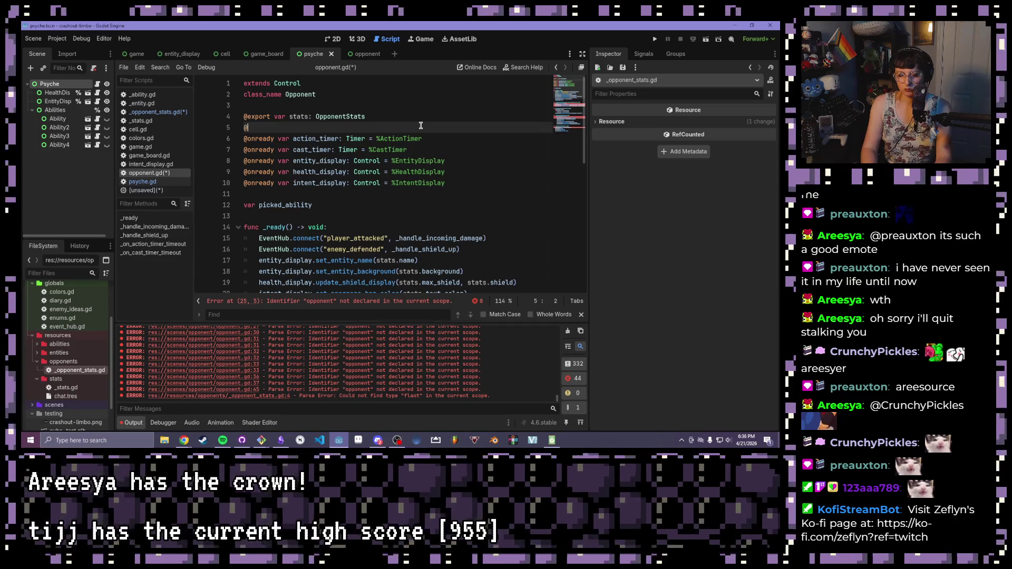
pyautogui.write('export var abilities: Arra')
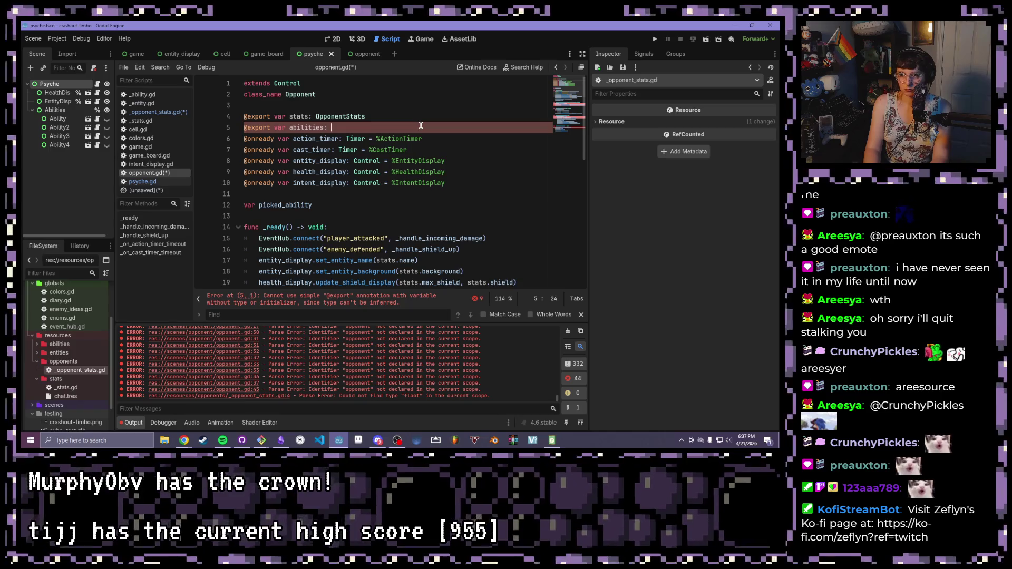
pyautogui.write('y[Ability')
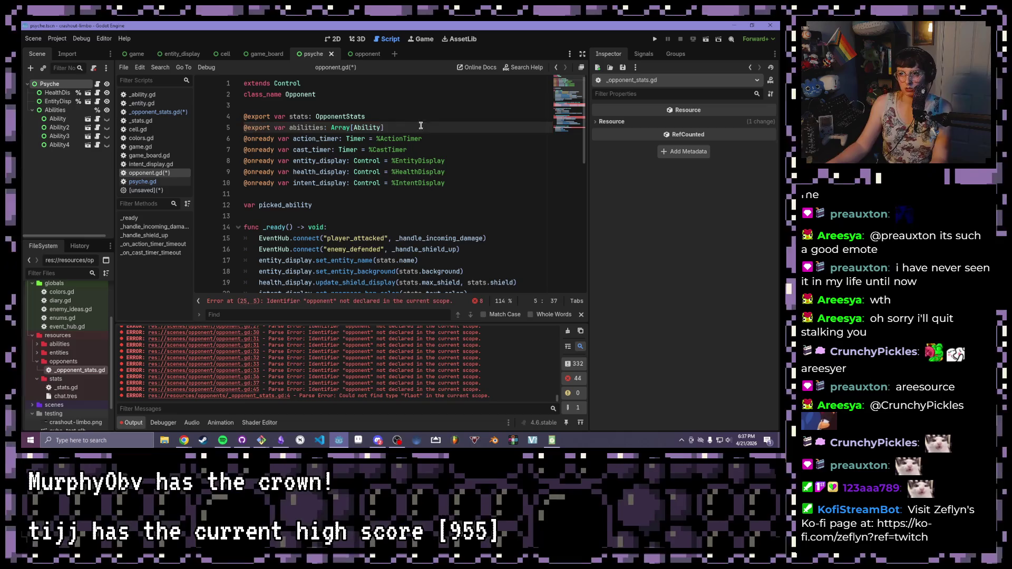
pyautogui.hotkey('ctrl', 's')
# Remove the 'opponent.' prefix from the abilities references in the timer functions
pyautogui.scroll(-5, 344, 276)
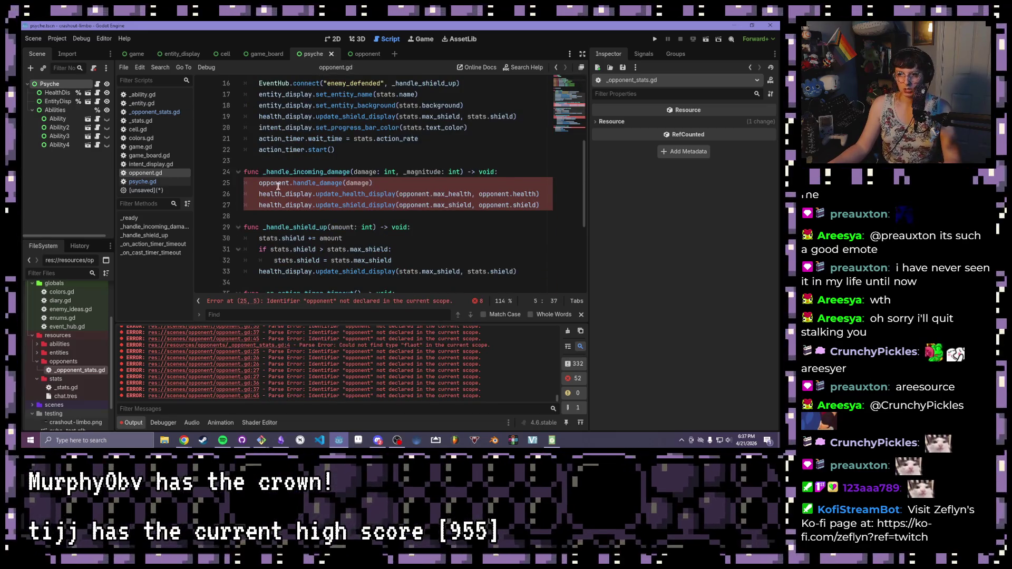
pyautogui.scroll(-4, 397, 182)
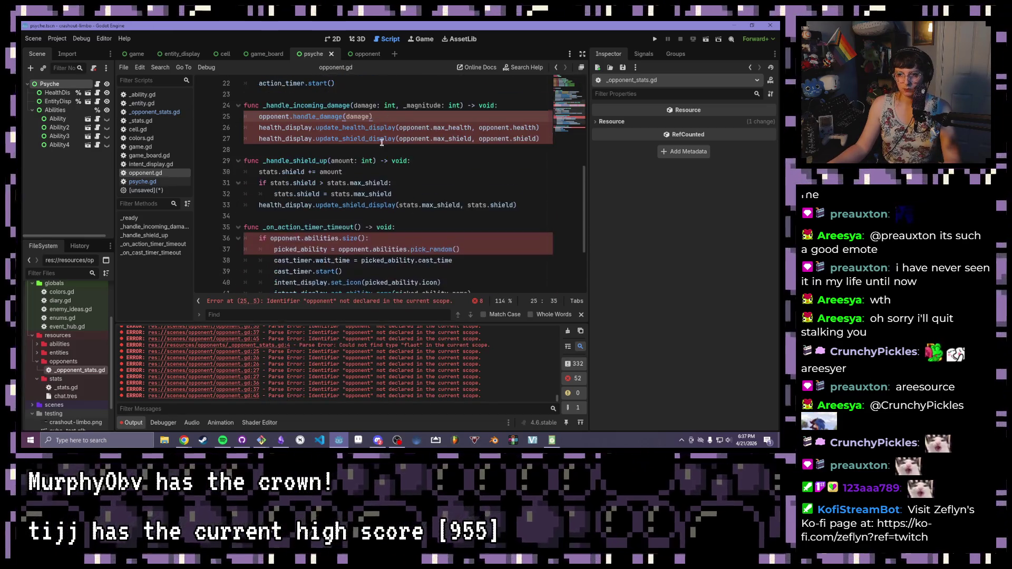
pyautogui.click(343, 173)
pyautogui.moveTo(306, 172); pyautogui.dragTo(270, 172)
pyautogui.press('BackSpace')
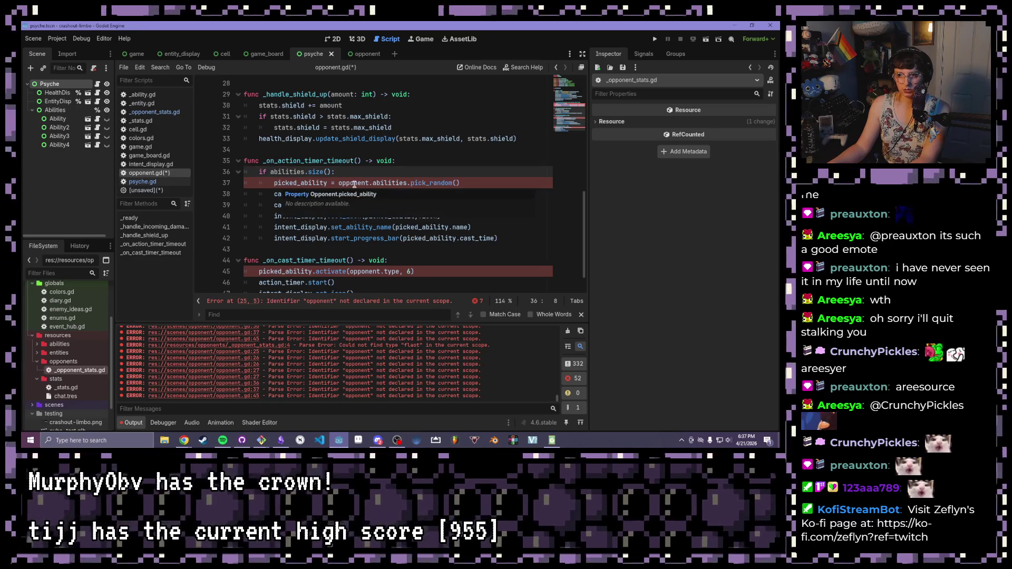
pyautogui.moveTo(374, 185); pyautogui.dragTo(338, 184)
pyautogui.press('BackSpace')
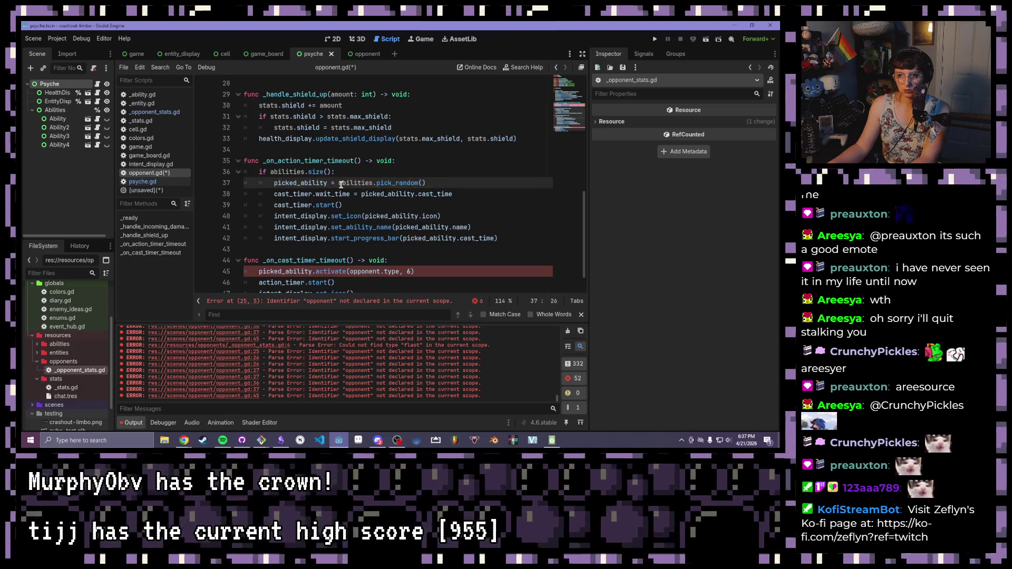
pyautogui.click(448, 172)
pyautogui.scroll(-1, 448, 184)
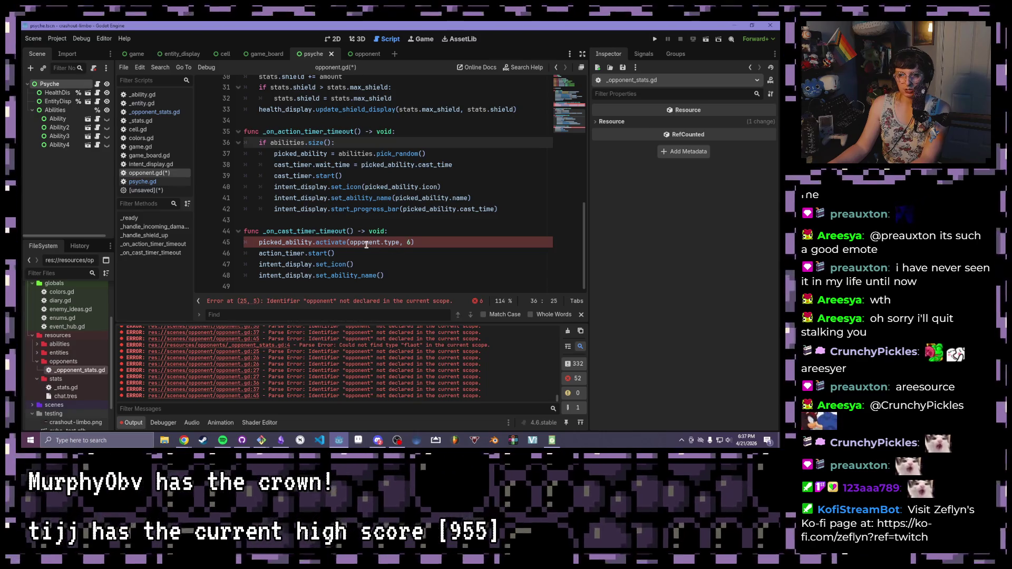
pyautogui.moveTo(384, 243); pyautogui.dragTo(350, 242)
pyautogui.press('BackSpace')
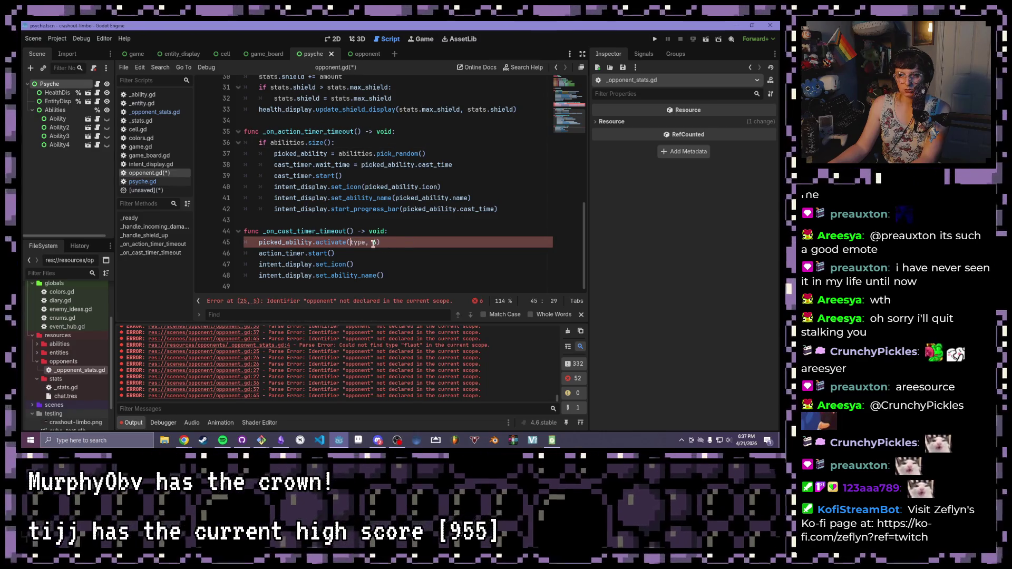
# Drop the type argument so the call reads picked_ability.activate(6), then save opponent.gd
pyautogui.moveTo(424, 232); pyautogui.dragTo(424, 224)
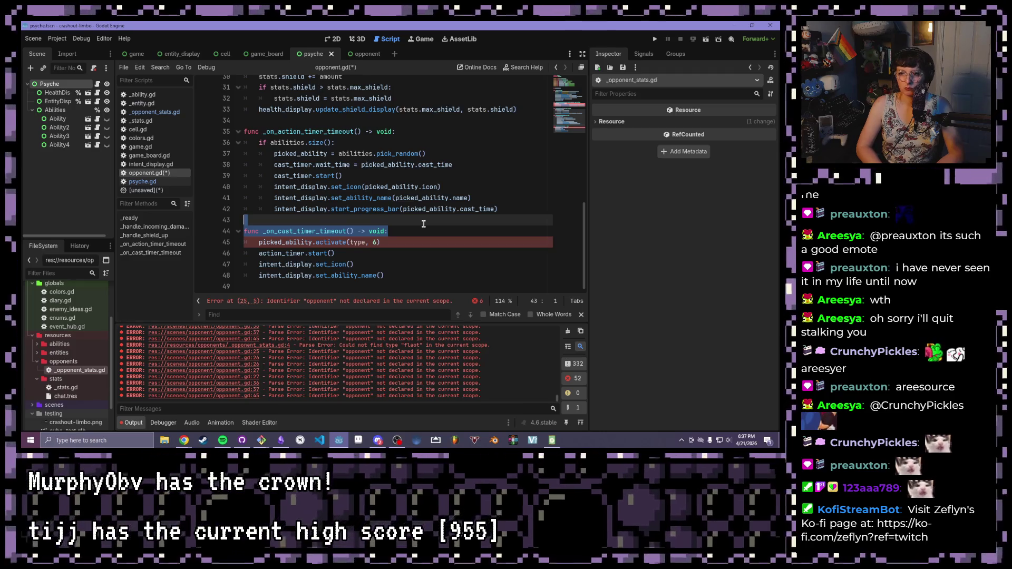
pyautogui.click(423, 224)
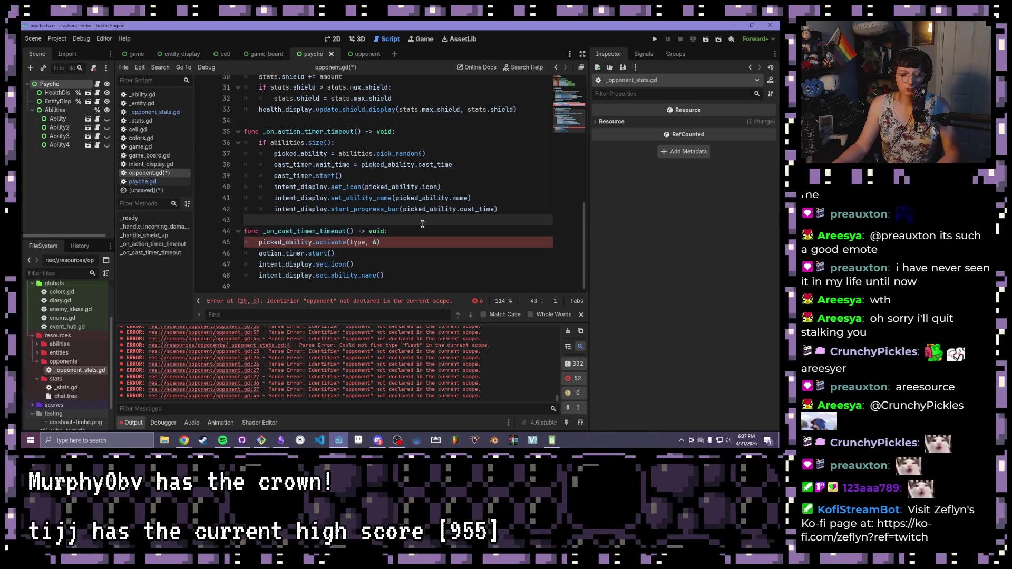
pyautogui.moveTo(371, 242); pyautogui.dragTo(349, 242)
pyautogui.press('BackSpace')
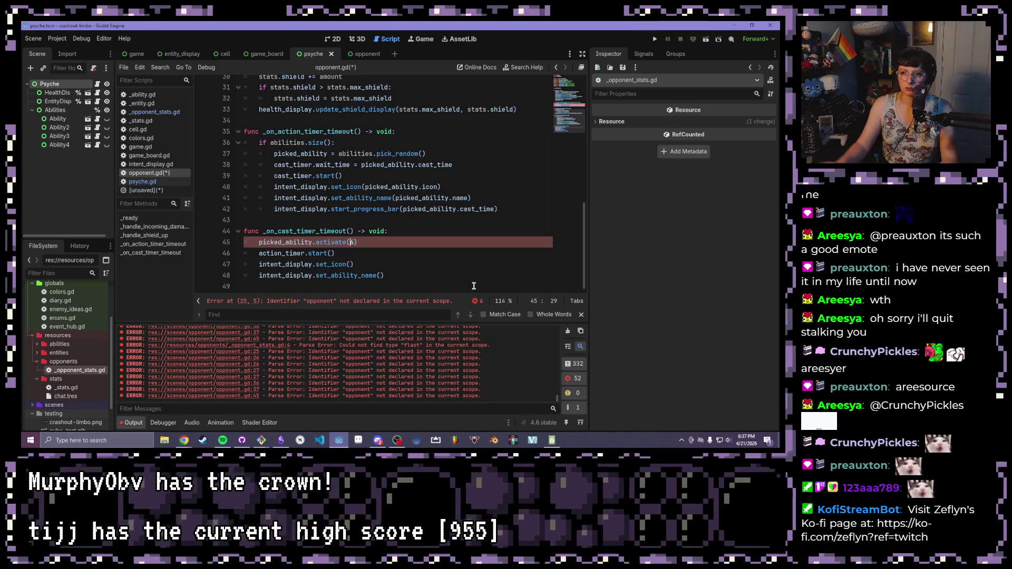
pyautogui.hotkey('ctrl', 's')
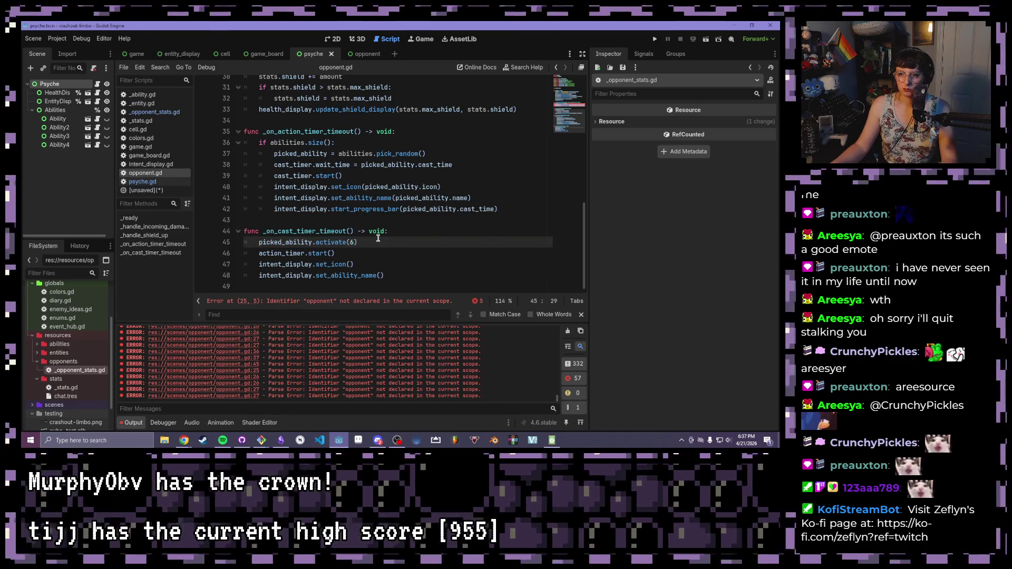
pyautogui.scroll(4, 379, 239)
pyautogui.scroll(1, 310, 163)
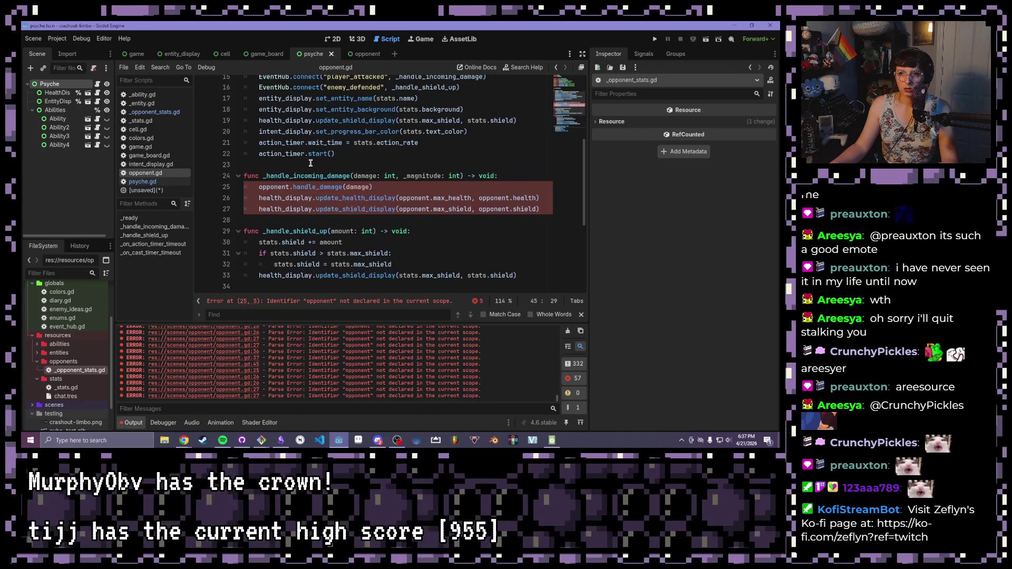
# Copy the dodge, shield and health damage block from psyche.gd's _handle_player_damaged
pyautogui.click(142, 181)
pyautogui.scroll(-8, 324, 208)
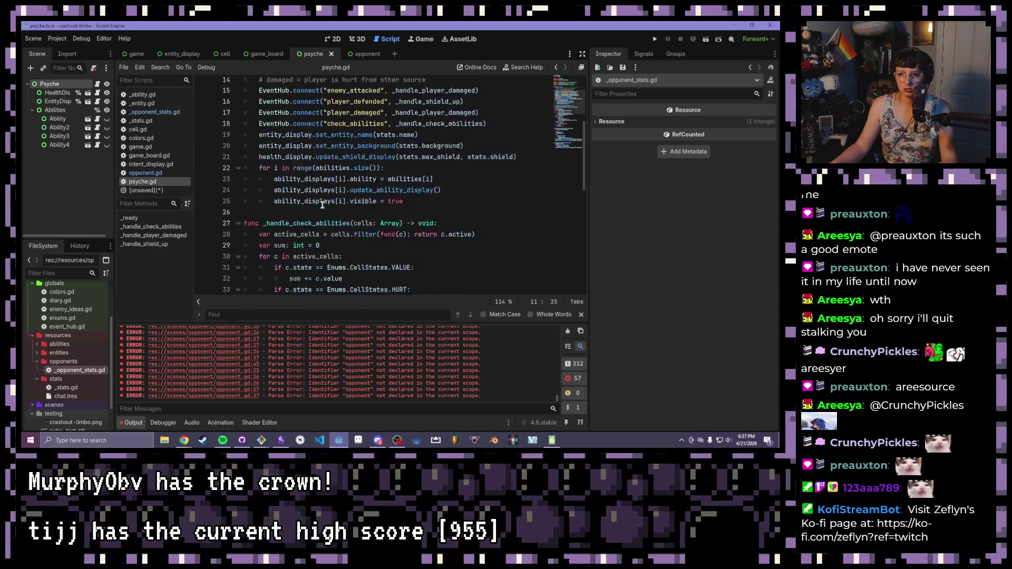
pyautogui.moveTo(259, 116)
pyautogui.mouseDown()
pyautogui.moveTo(348, 208)
pyautogui.moveTo(352, 148)
pyautogui.moveTo(371, 227)
pyautogui.mouseUp()
pyautogui.scroll(-2, 351, 150)
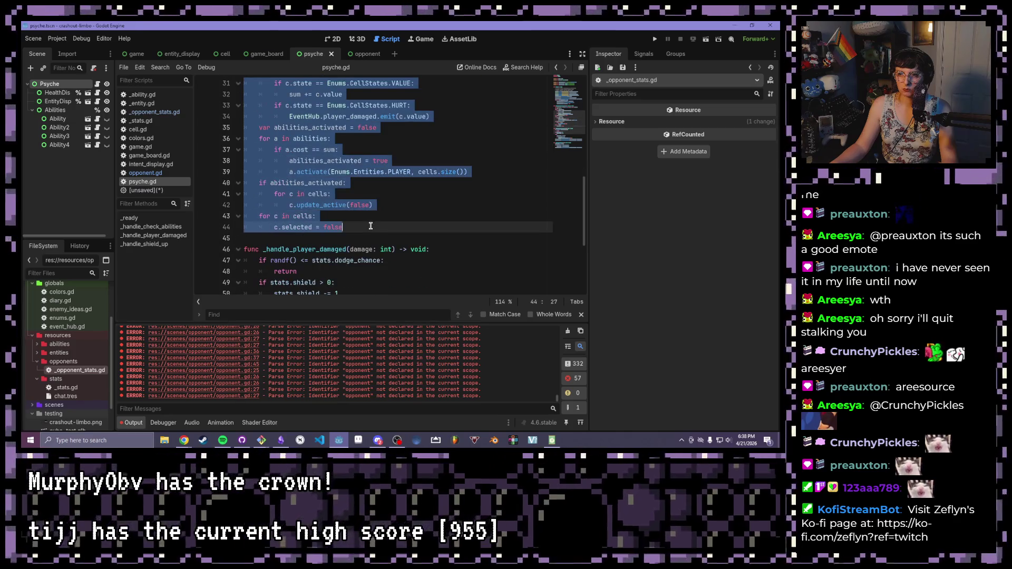
pyautogui.scroll(-3, 375, 226)
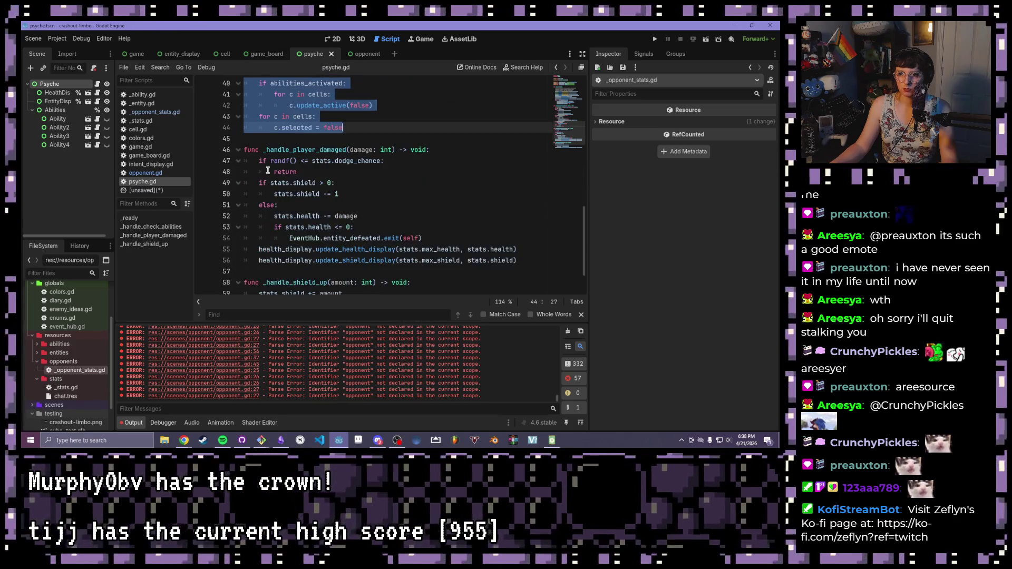
pyautogui.moveTo(261, 160)
pyautogui.mouseDown()
pyautogui.moveTo(338, 203)
pyautogui.moveTo(518, 260)
pyautogui.mouseUp()
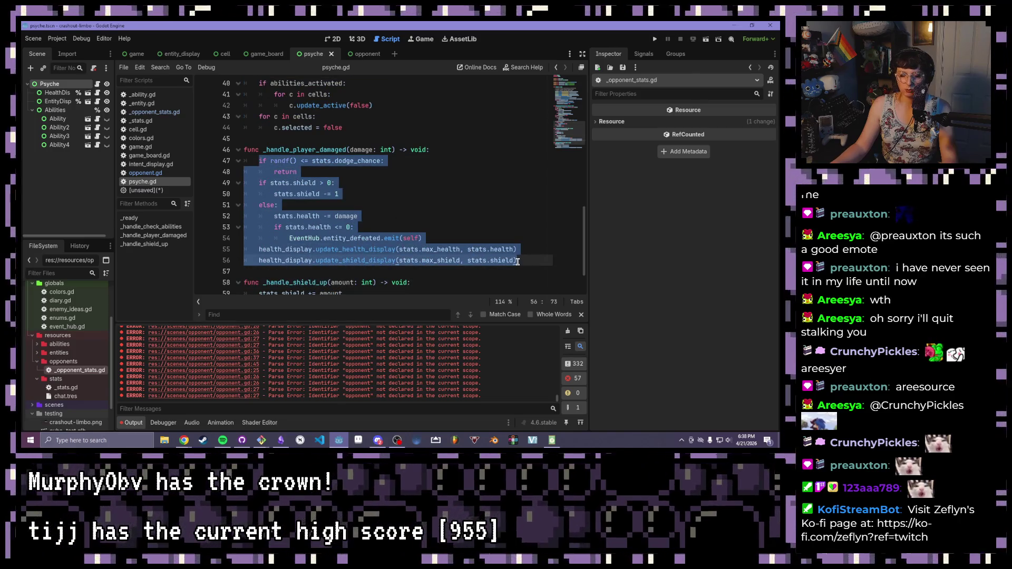
# Replace the three old damage lines in opponent.gd's _handle_incoming_damage with the copied block and save
pyautogui.click(145, 173)
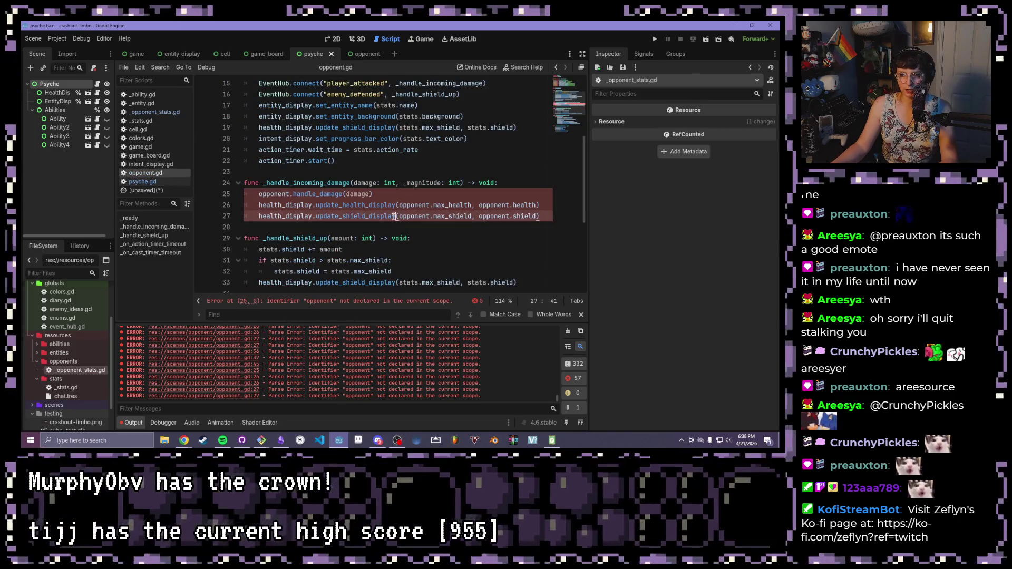
pyautogui.hotkey('shift', 'End')
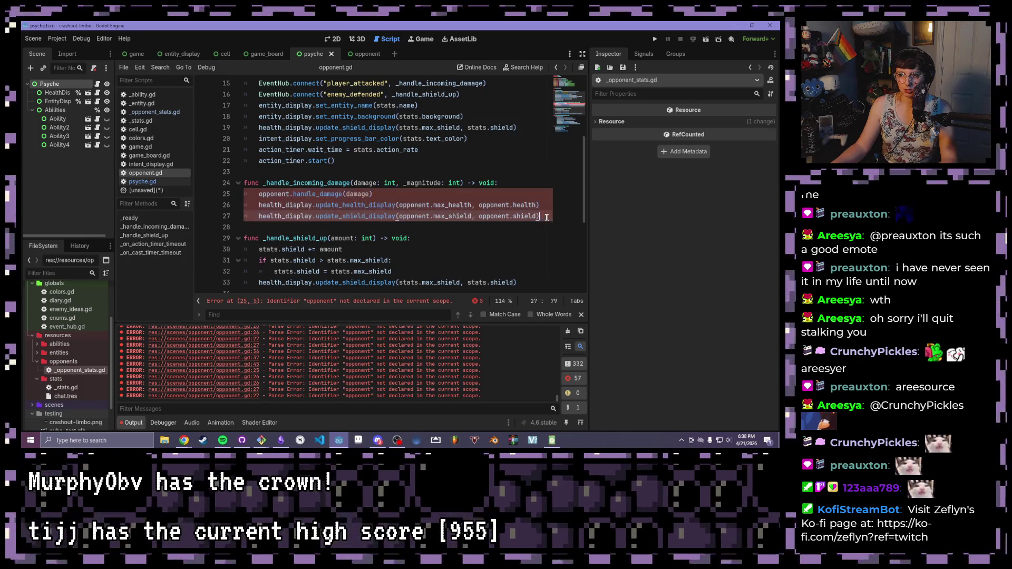
pyautogui.keyDown('shift'); pyautogui.click(263, 194); pyautogui.keyUp('shift')
pyautogui.write('if randf() <= stats.dodge_chance: \t\treturn \tif stats.shield > 0: \t\tstats.shield -= 1 \telse: \t\tstats.health -= damage \t\tif stats.health <= 0: \t\t\tEventHub.entity_defeated.emit(self) \thealth_display.update_health_display(stats.max_health, stats.health) \thealth_display.update_shield_display(stats.max_shield, stats.shield)')
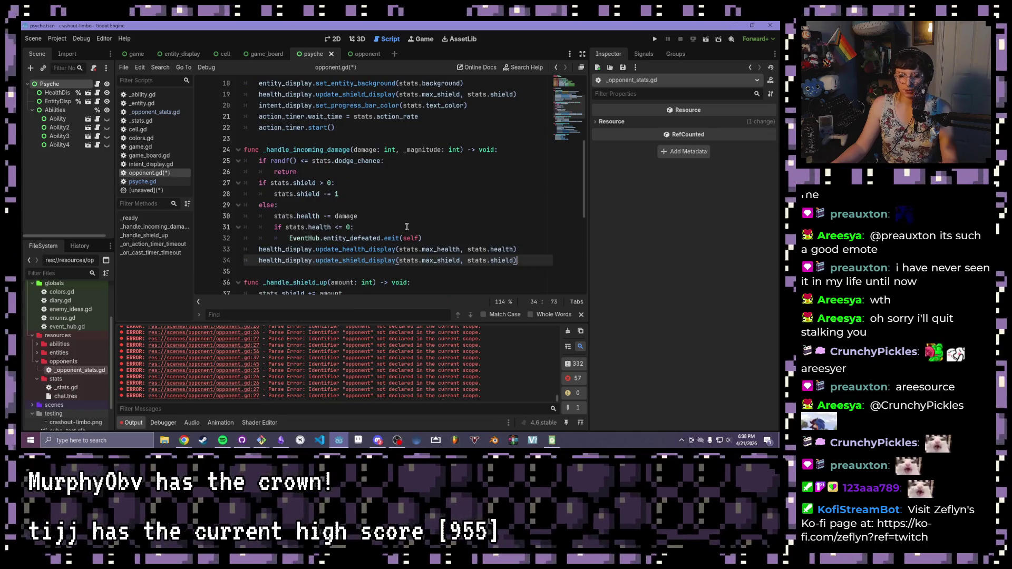
pyautogui.press('Return')
pyautogui.hotkey('ctrl', 's')
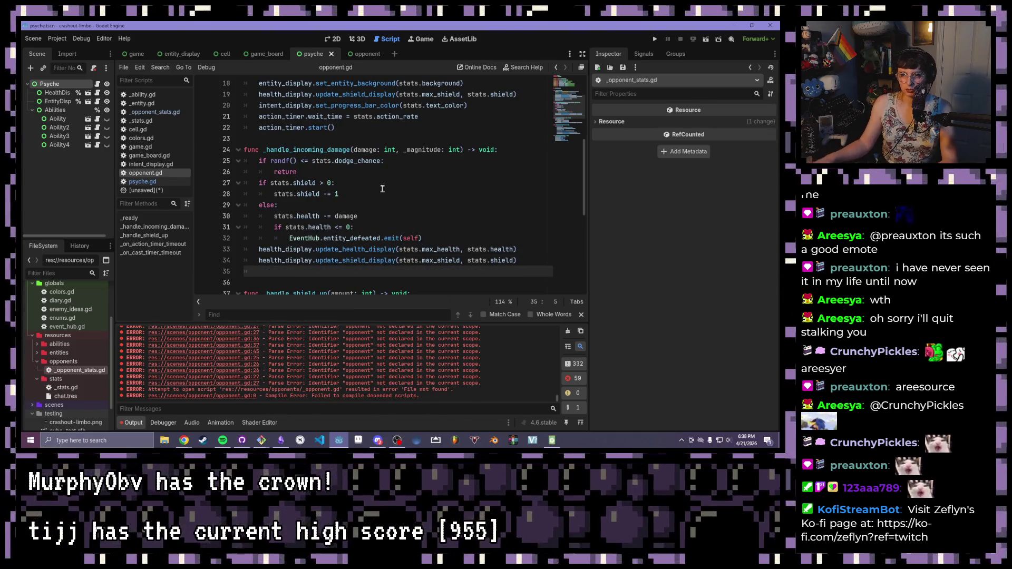
pyautogui.press('BackSpace')
pyautogui.press('BackSpace')
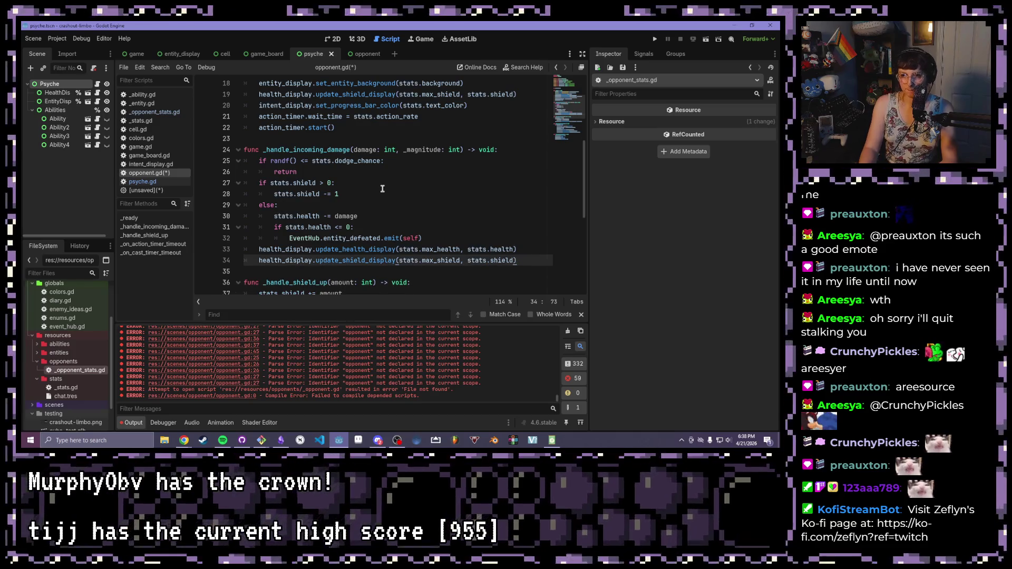
pyautogui.hotkey('ctrl', 's')
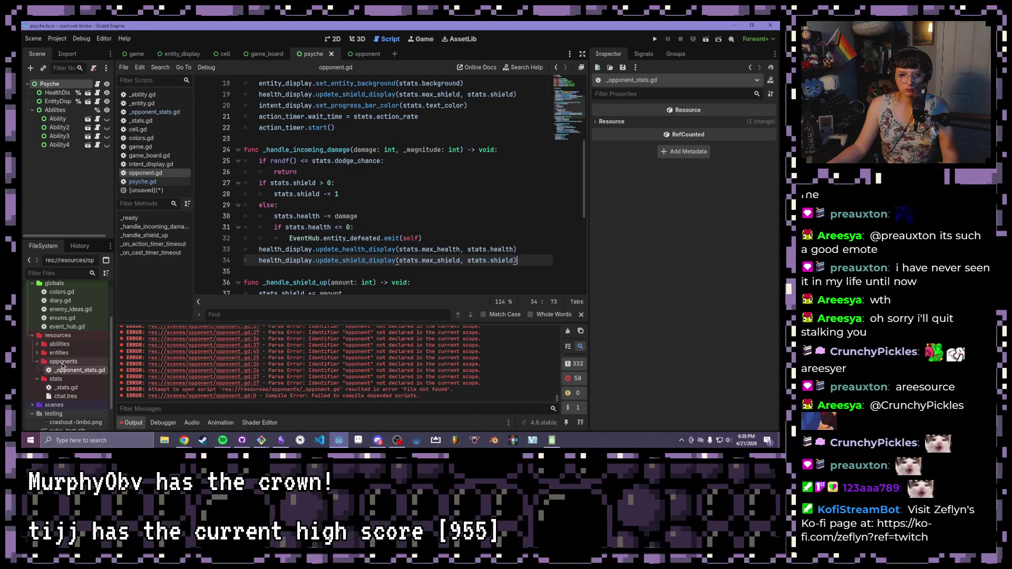
pyautogui.rightClick(62, 361)
# Create an OpponentStats resource in the opponents folder and save it as mild_anxiety.tres
pyautogui.moveTo(105, 291)
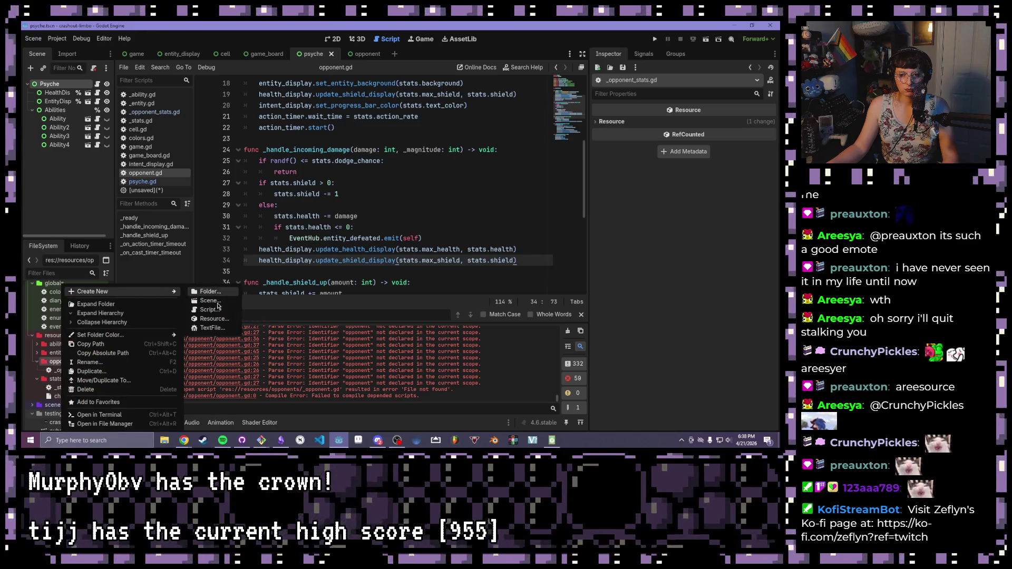
pyautogui.click(209, 319)
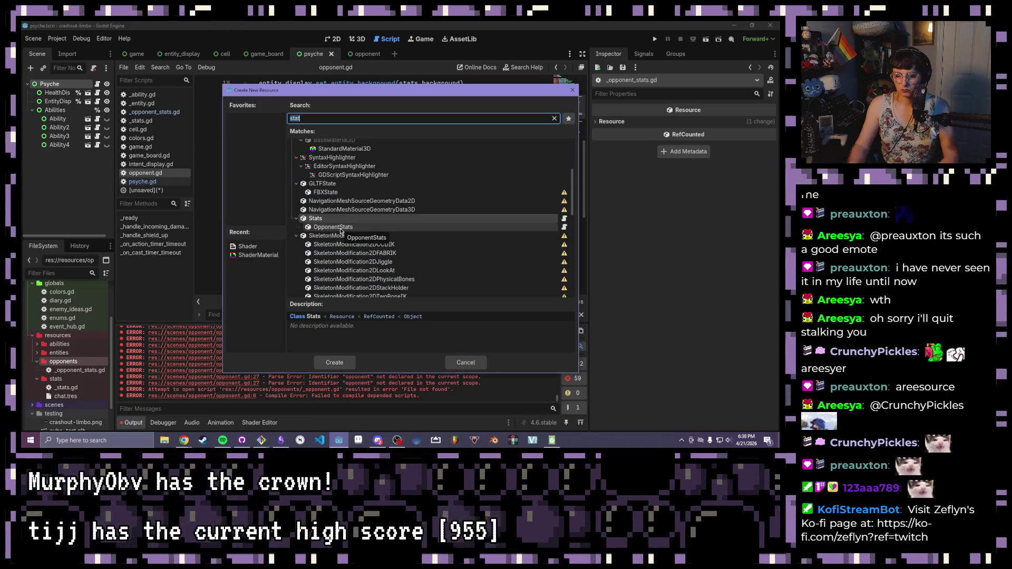
pyautogui.write('opp')
pyautogui.press('Return')
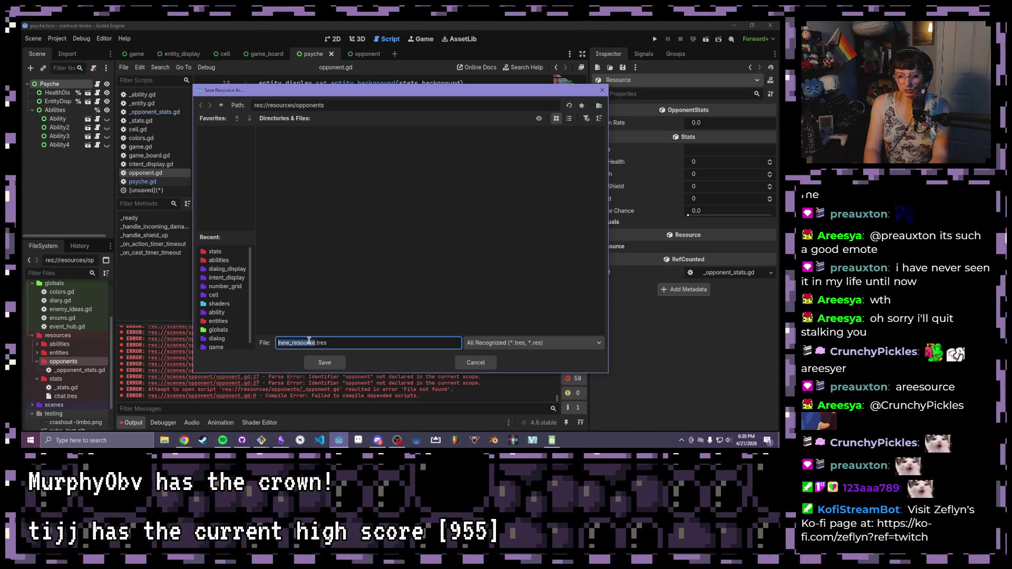
pyautogui.write('mild_anxiety')
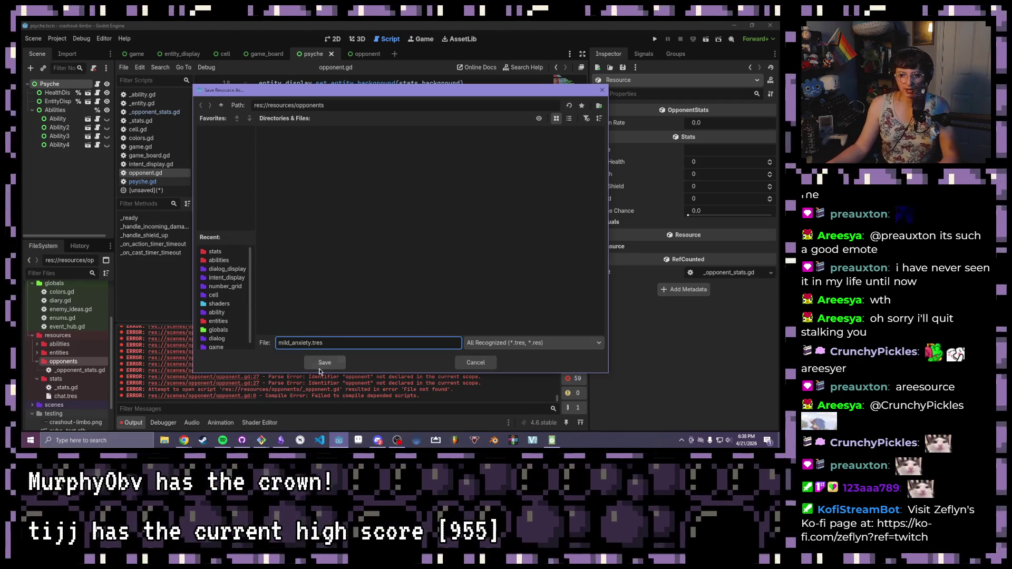
pyautogui.click(325, 364)
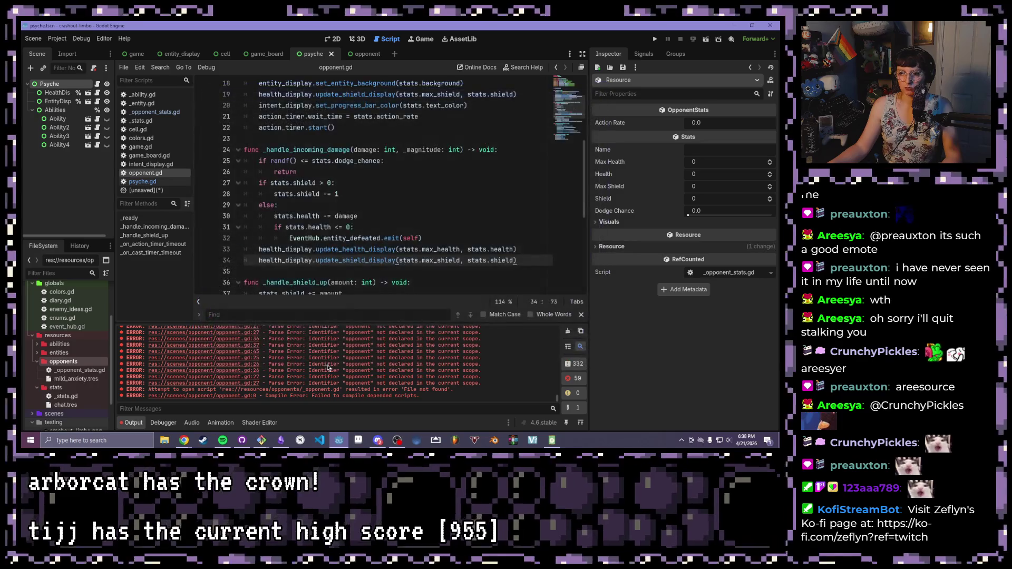
# Give mild_anxiety.tres name Mild Anxiety, action rate 4.5, max health and health 30, dodge 0.15
pyautogui.click(76, 379)
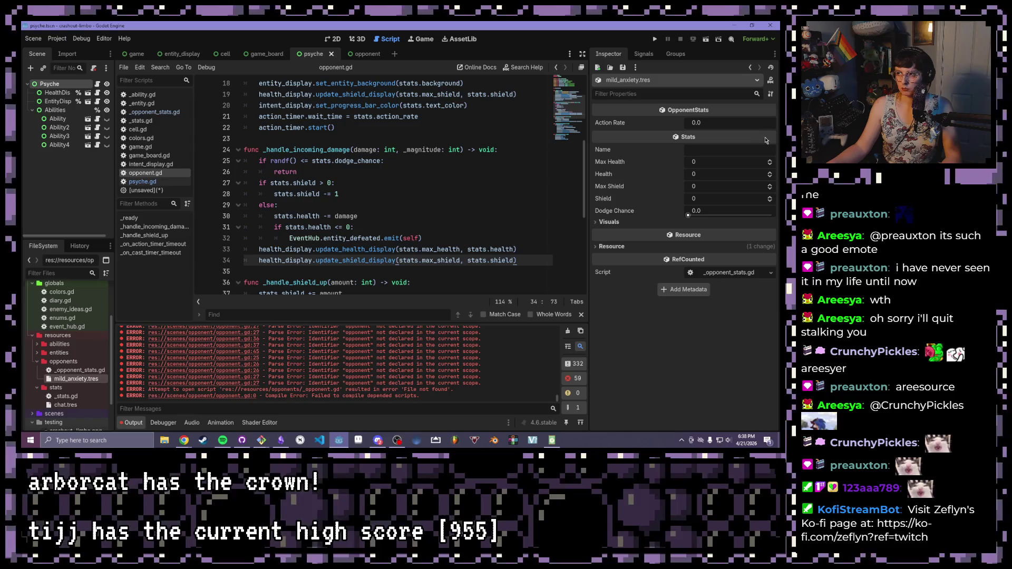
pyautogui.click(731, 122)
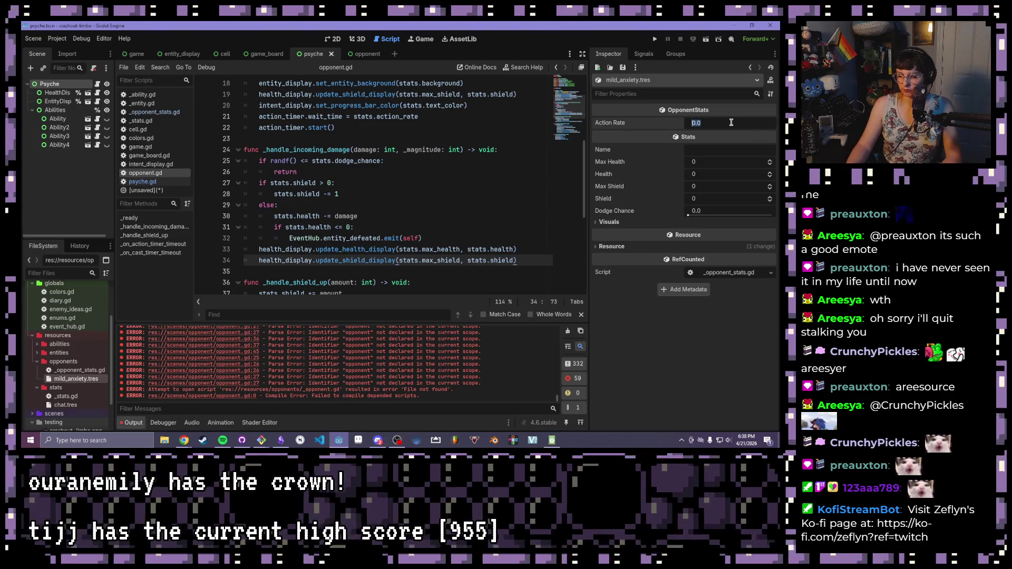
pyautogui.click(706, 149)
pyautogui.write('Mild Anxiety')
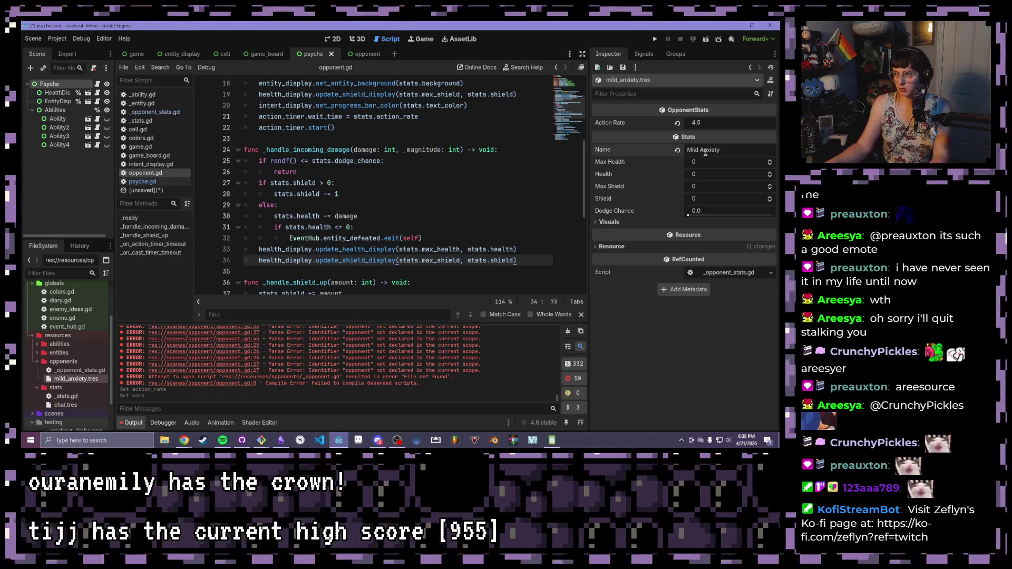
pyautogui.click(744, 161)
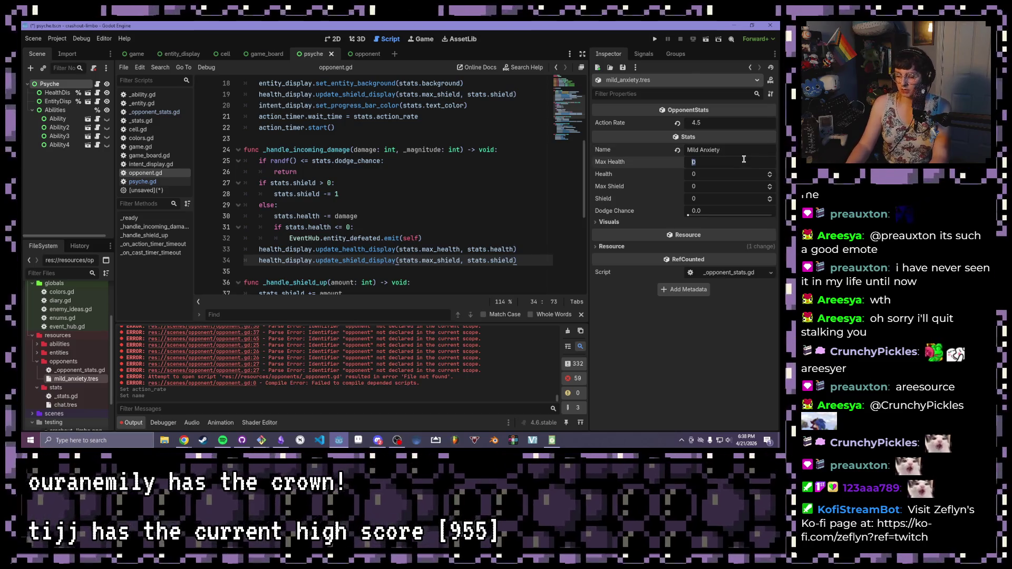
pyautogui.write('30')
pyautogui.press('Tab')
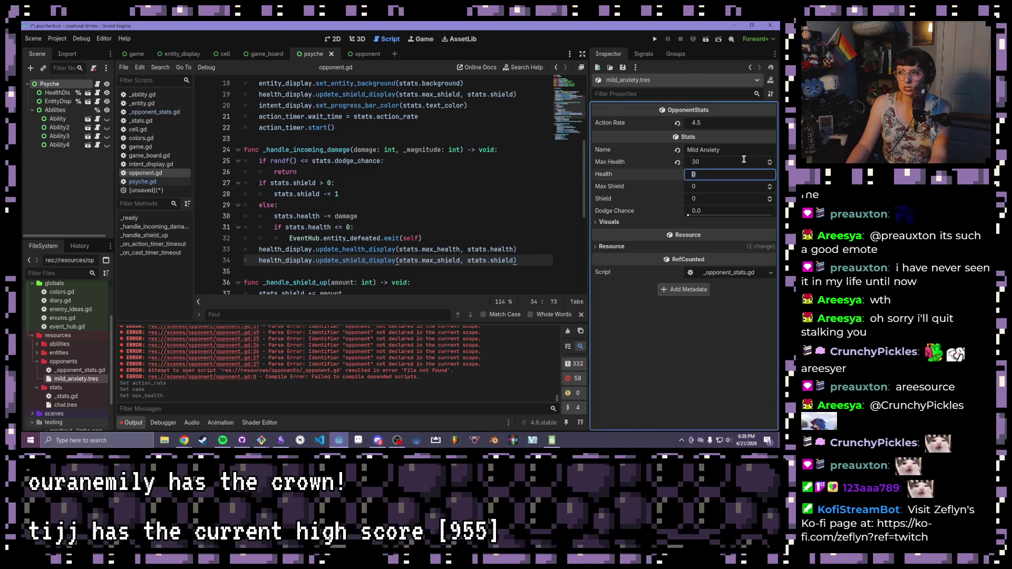
pyautogui.write('30')
pyautogui.press('Tab')
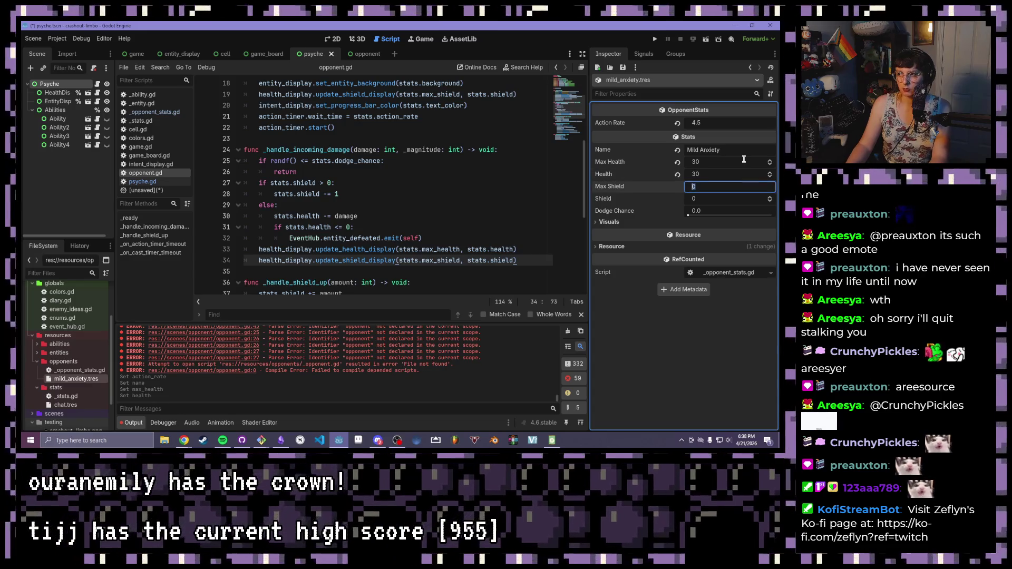
pyautogui.press('Tab')
pyautogui.press('Tab')
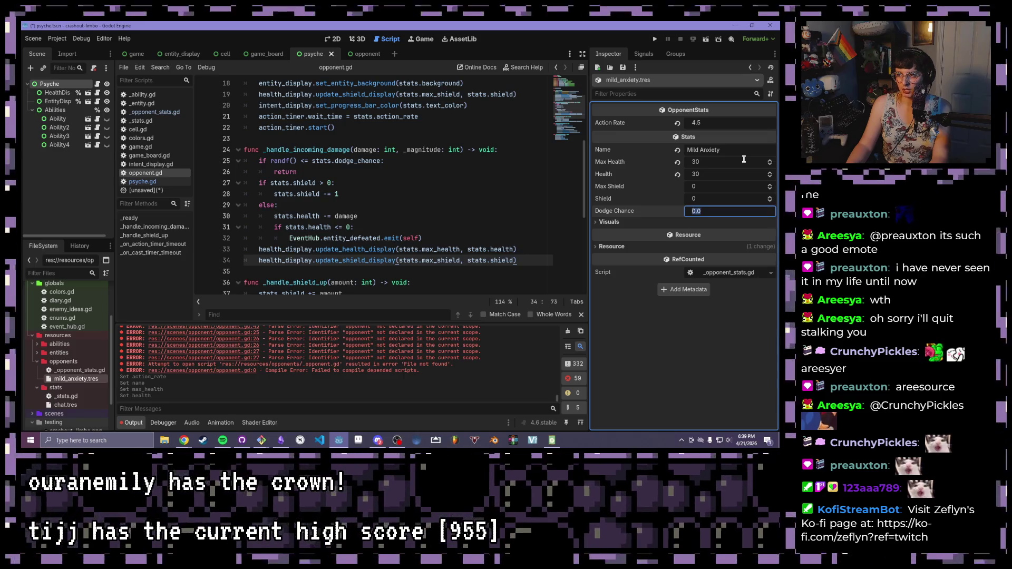
pyautogui.write('.15')
pyautogui.press('Return')
# Set a lavender text colour and the repeating-background-grid.png background under Visuals
pyautogui.click(616, 223)
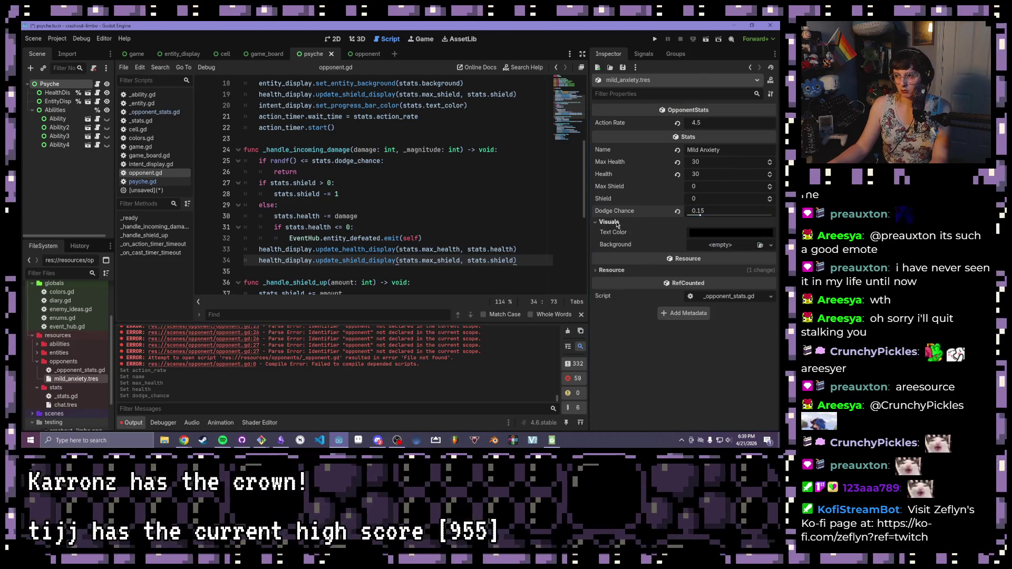
pyautogui.click(730, 232)
pyautogui.click(774, 61)
pyautogui.moveTo(775, 61); pyautogui.dragTo(772, 43)
pyautogui.click(725, 61)
pyautogui.click(723, 60)
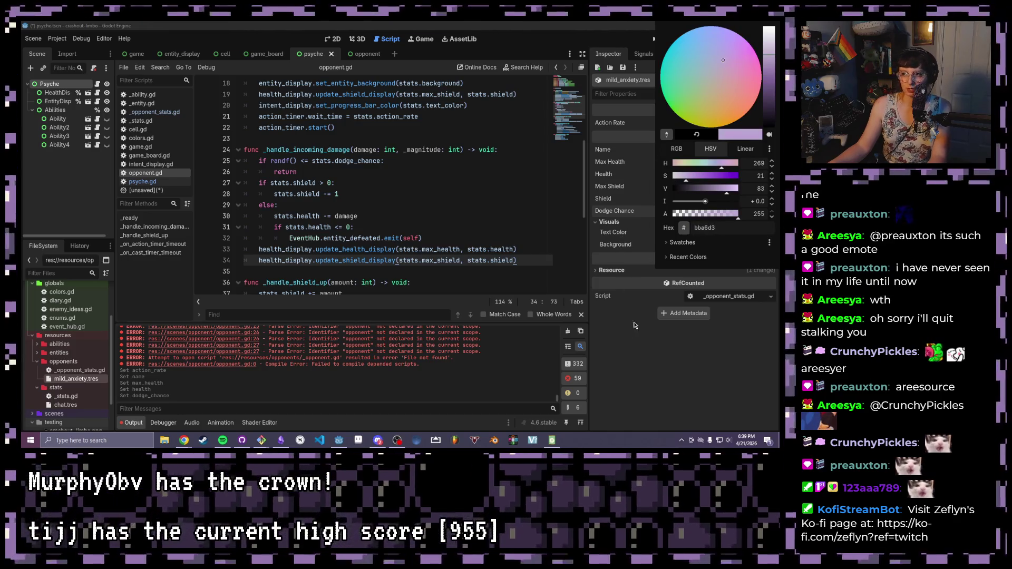
pyautogui.click(633, 318)
pyautogui.click(760, 246)
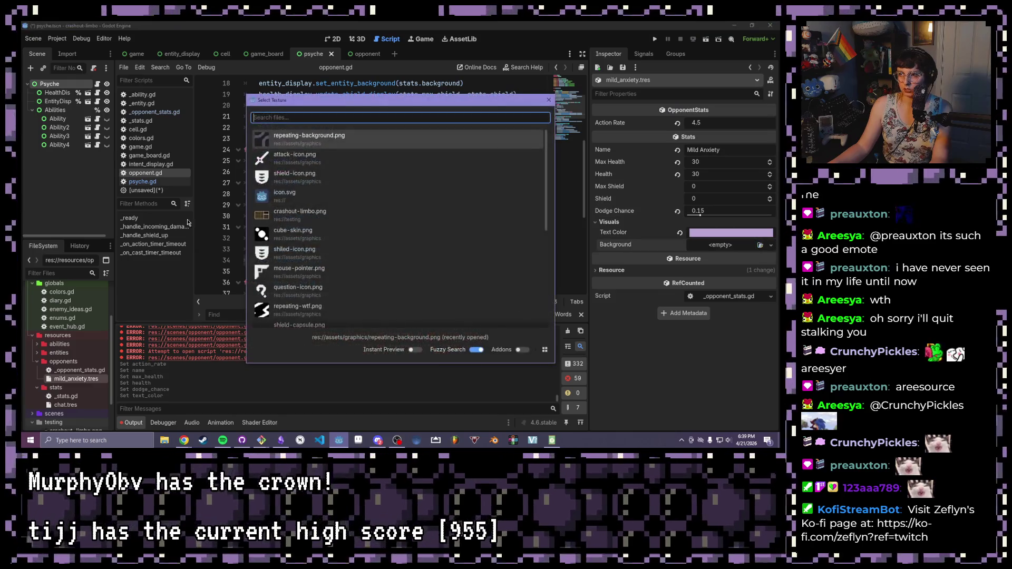
pyautogui.scroll(-3, 287, 161)
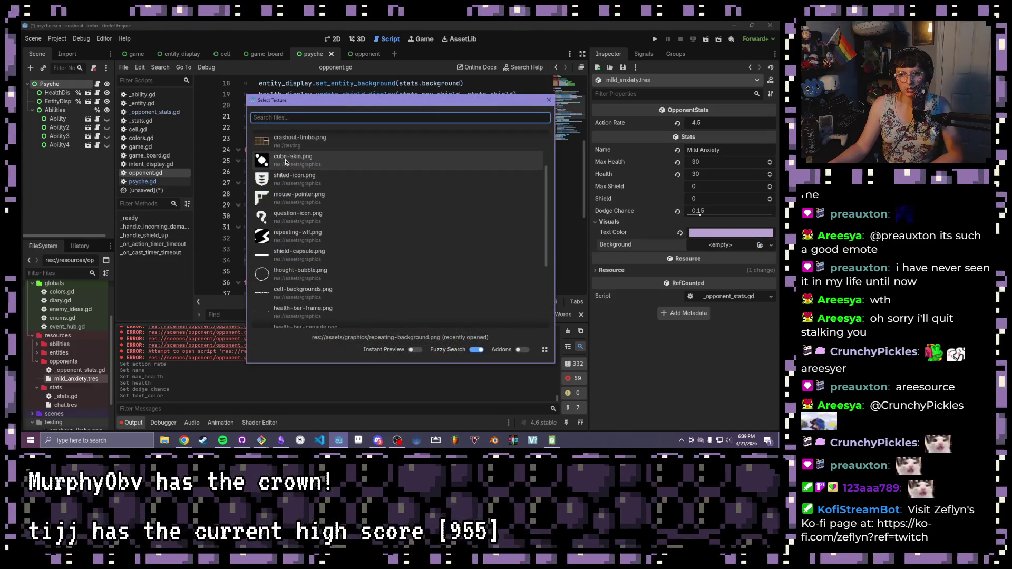
pyautogui.scroll(-5, 291, 221)
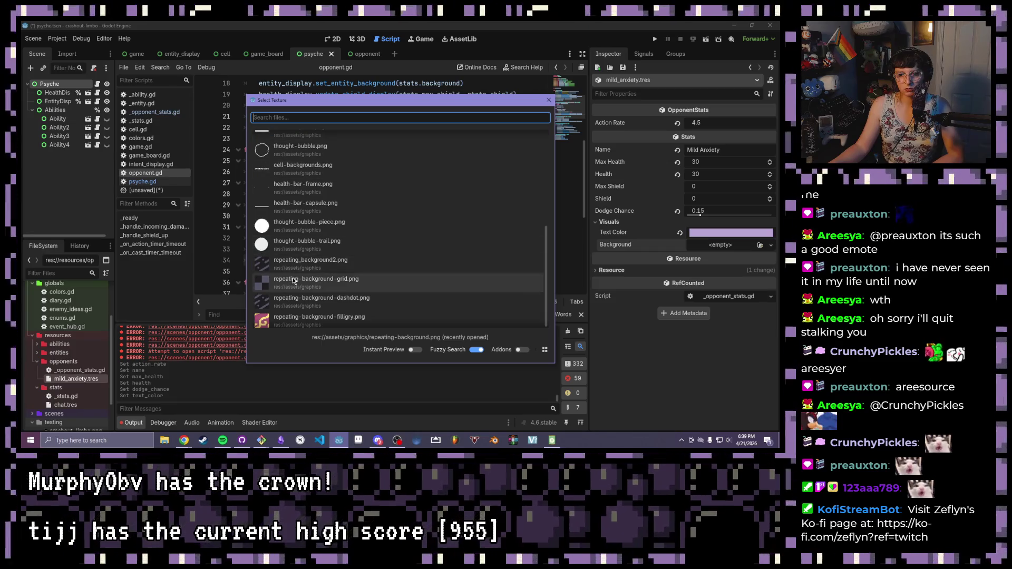
pyautogui.doubleClick(294, 279)
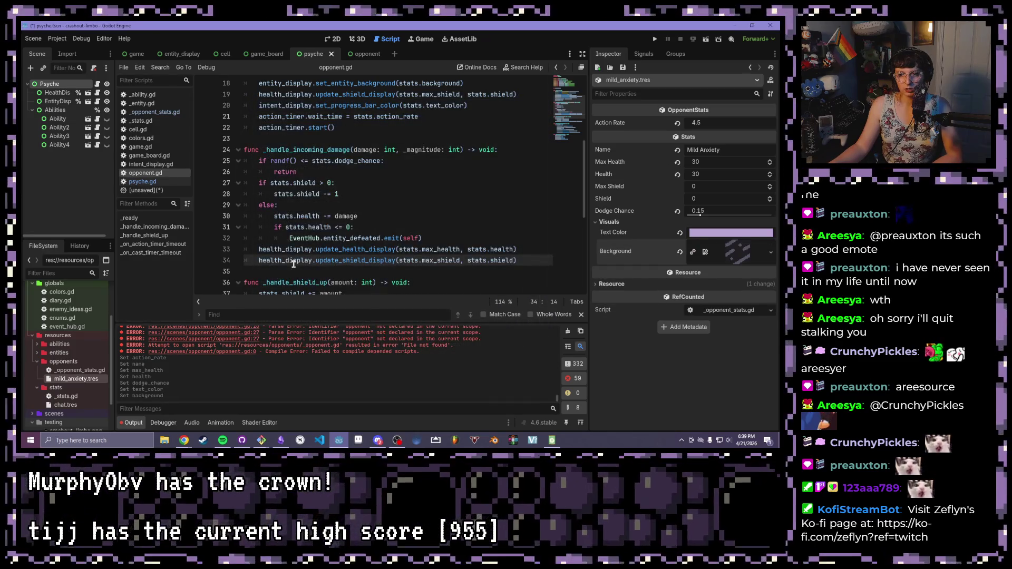
pyautogui.click(483, 250)
pyautogui.scroll(-6, 428, 243)
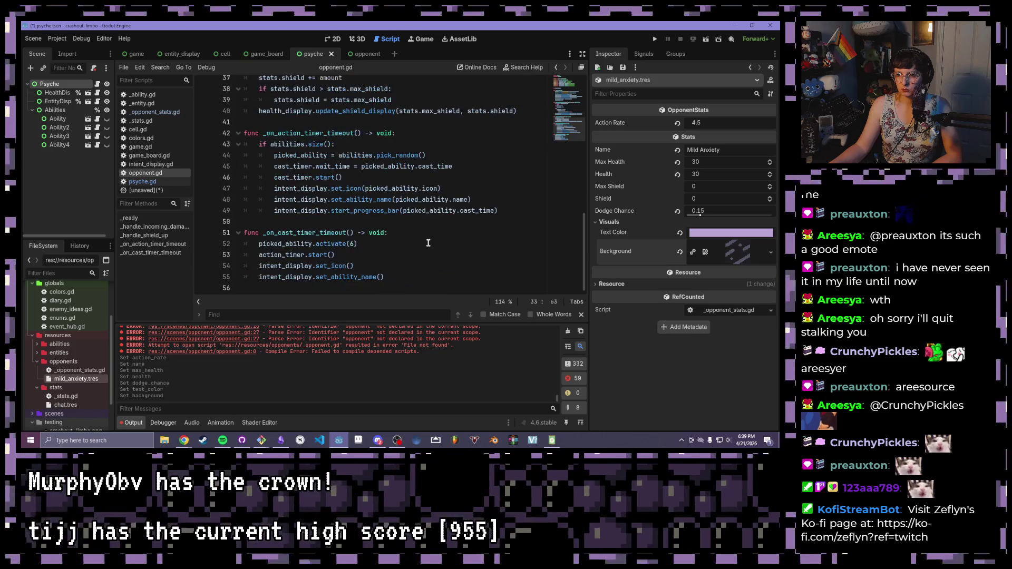
# Close the unsaved scratch script and discard its changes
pyautogui.scroll(10, 429, 243)
pyautogui.click(154, 112)
pyautogui.rightClick(145, 190)
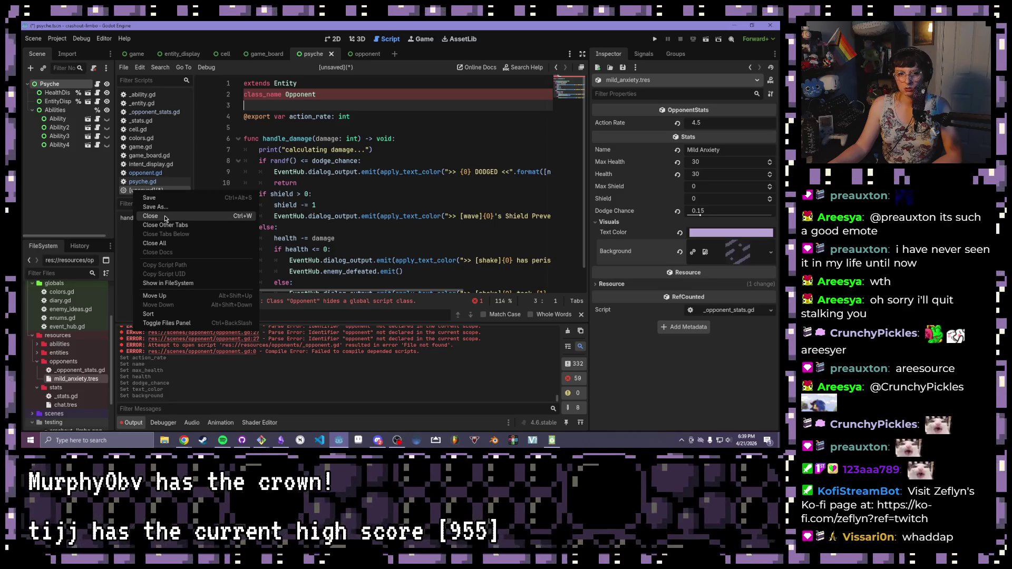
pyautogui.click(165, 218)
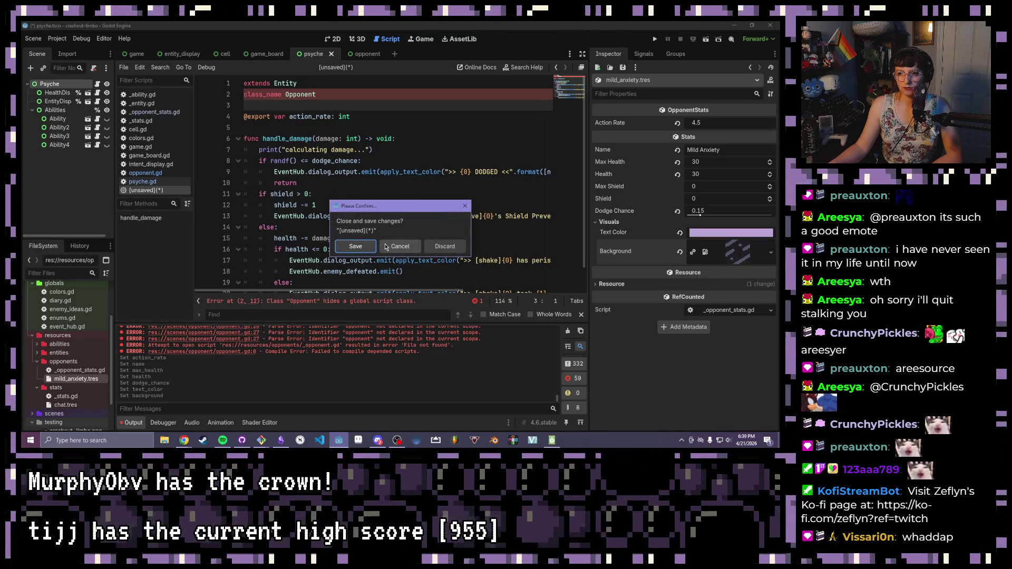
pyautogui.click(444, 247)
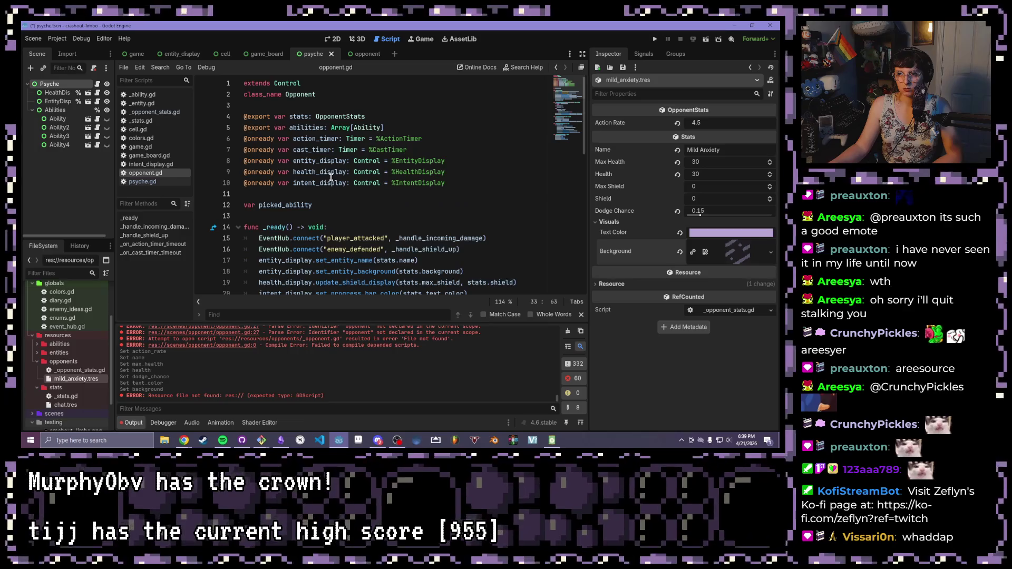
# Show psyche.gd, then collapse the opponents folder and expand entities in the FileSystem dock
pyautogui.click(142, 182)
pyautogui.click(410, 206)
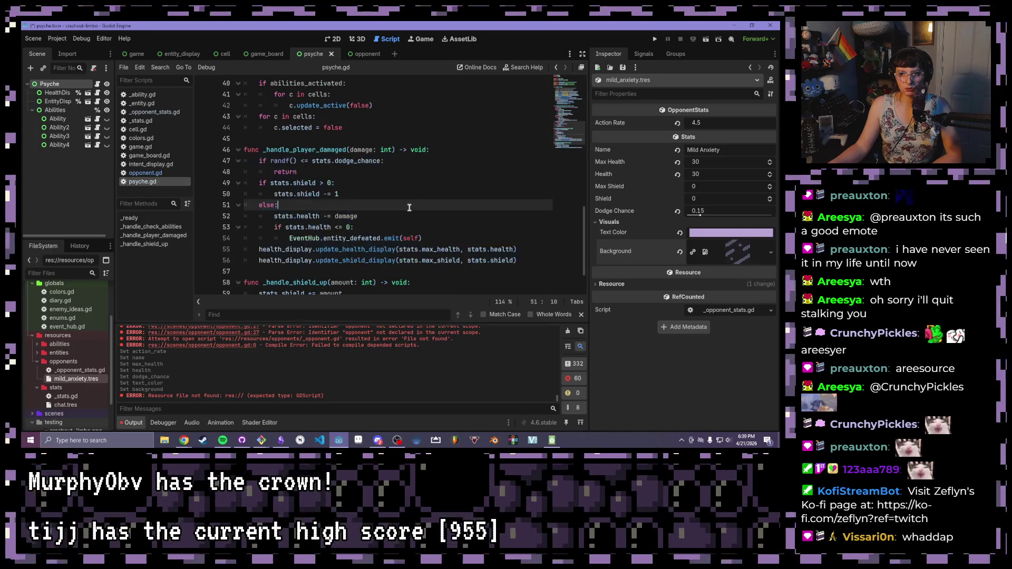
pyautogui.scroll(13, 409, 207)
pyautogui.scroll(-9, 369, 200)
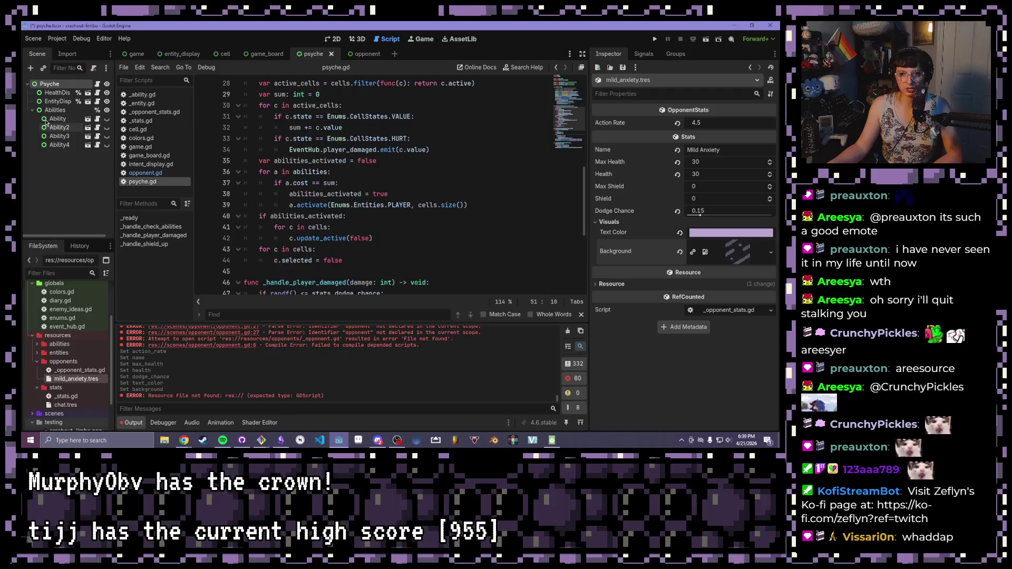
pyautogui.click(38, 363)
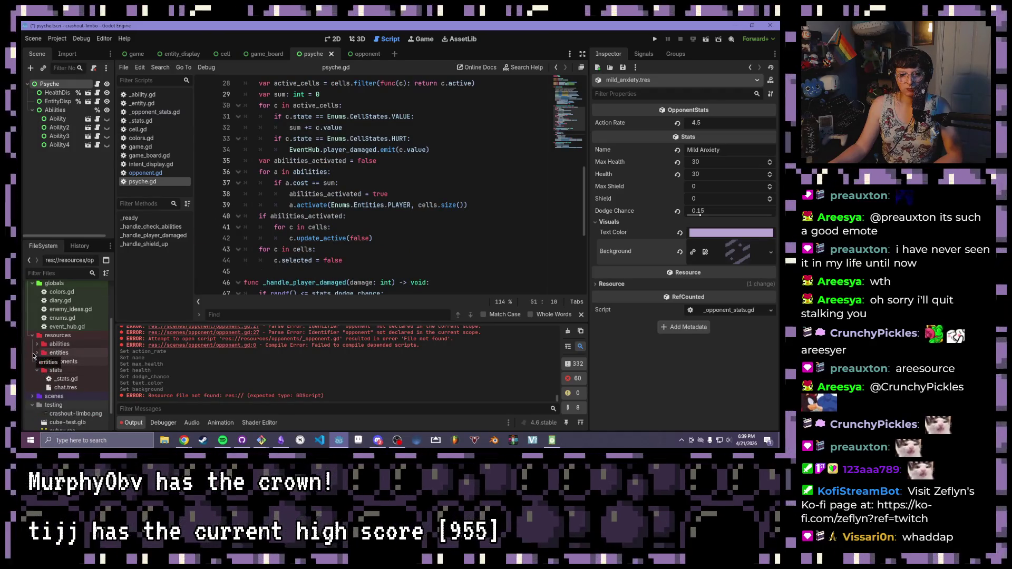
pyautogui.click(33, 355)
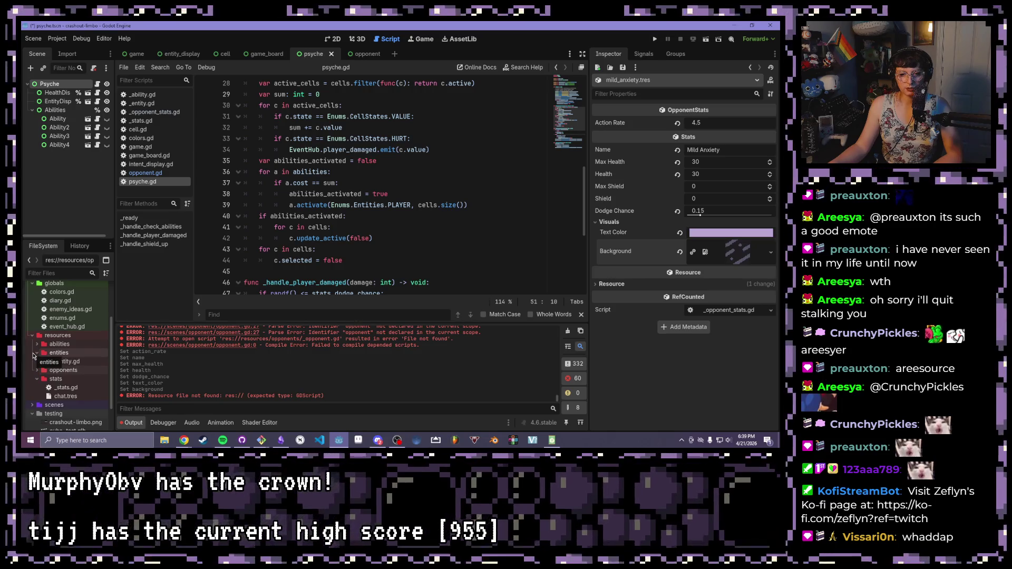
# Open the _stats.gd and _opponent_stats.gd scripts
pyautogui.doubleClick(64, 388)
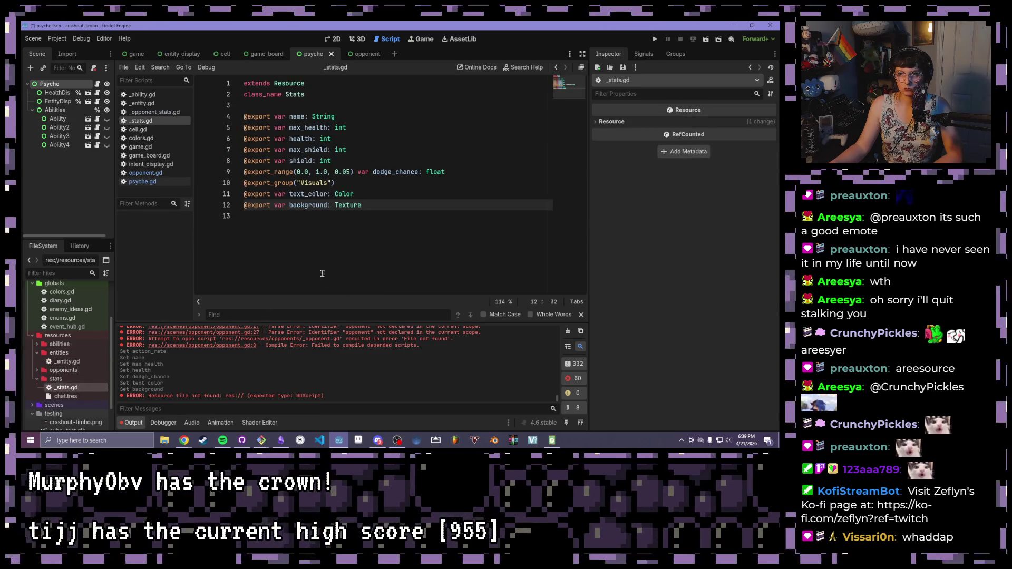
pyautogui.click(37, 370)
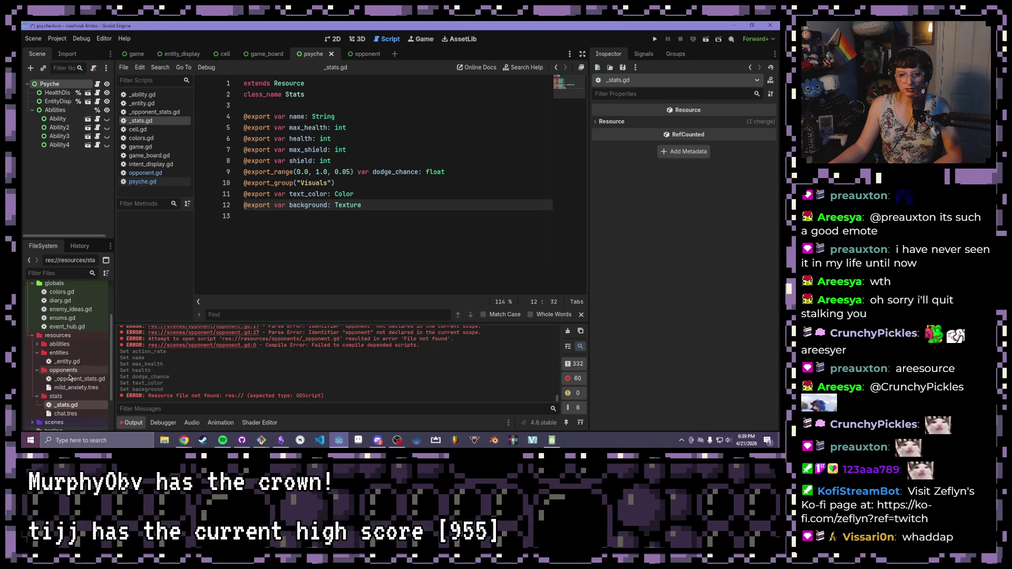
pyautogui.doubleClick(67, 379)
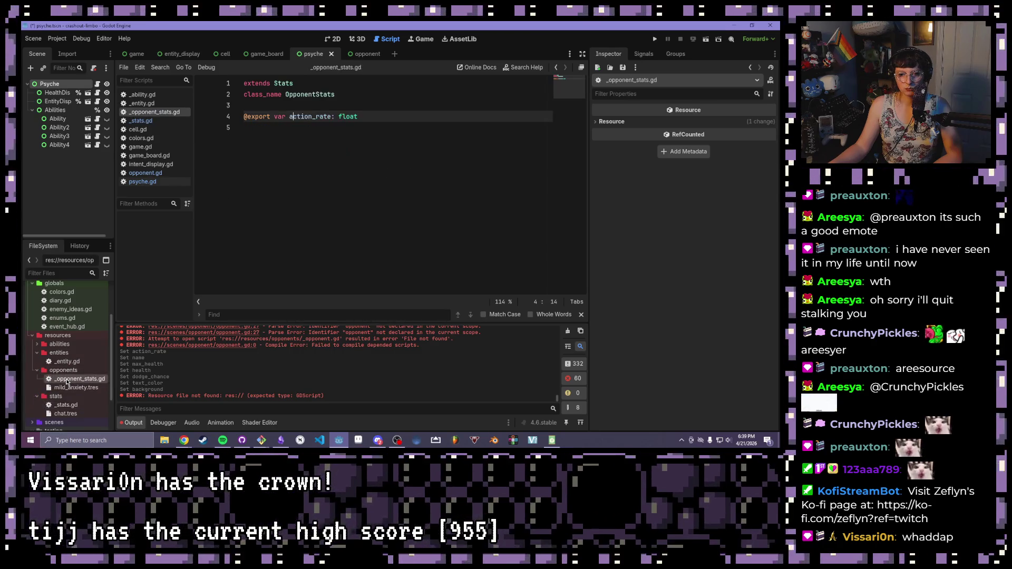
pyautogui.doubleClick(63, 369)
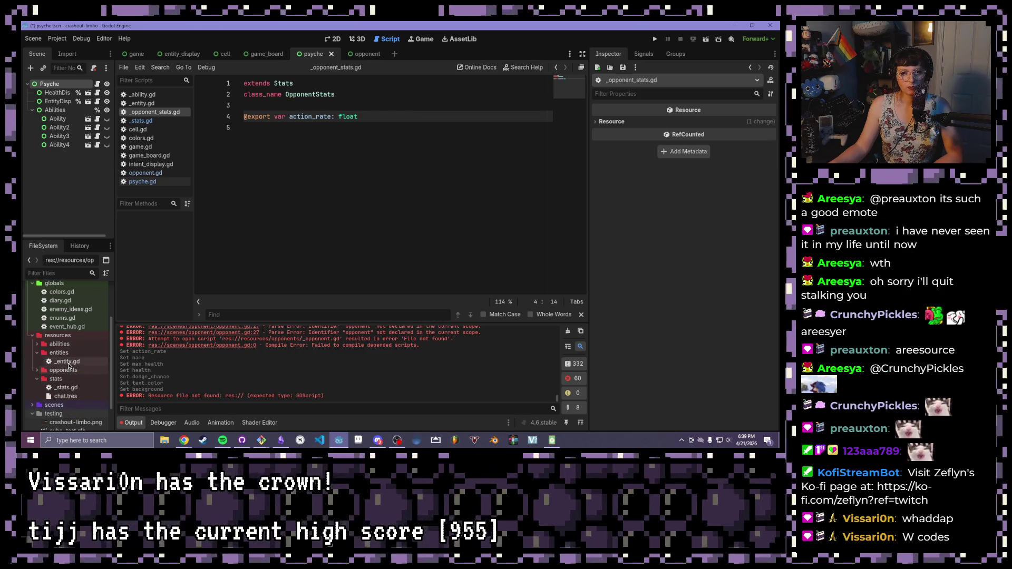
# Delete the entities folder containing _entity.gd and clear the Output log
pyautogui.click(65, 363)
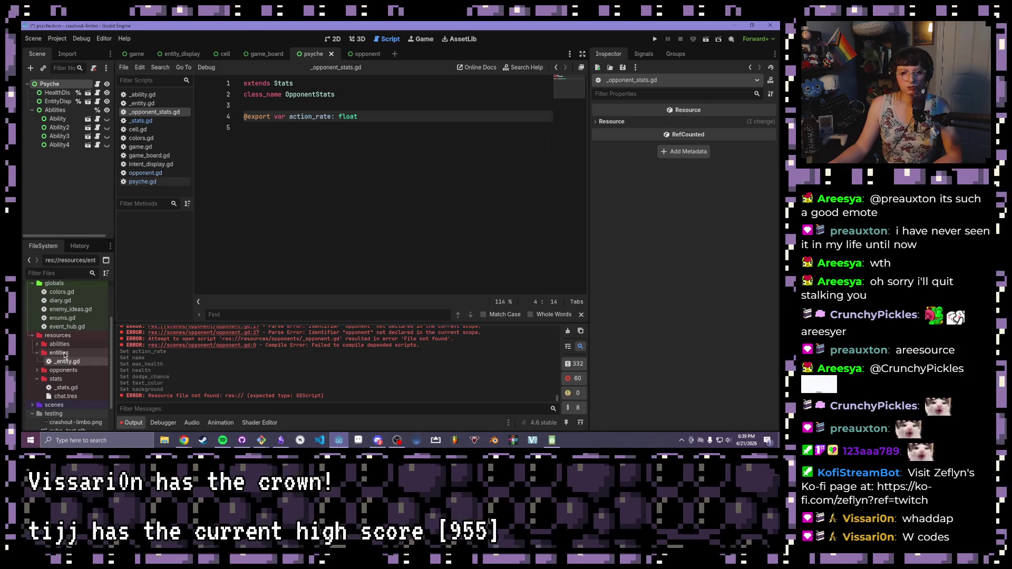
pyautogui.rightClick(62, 353)
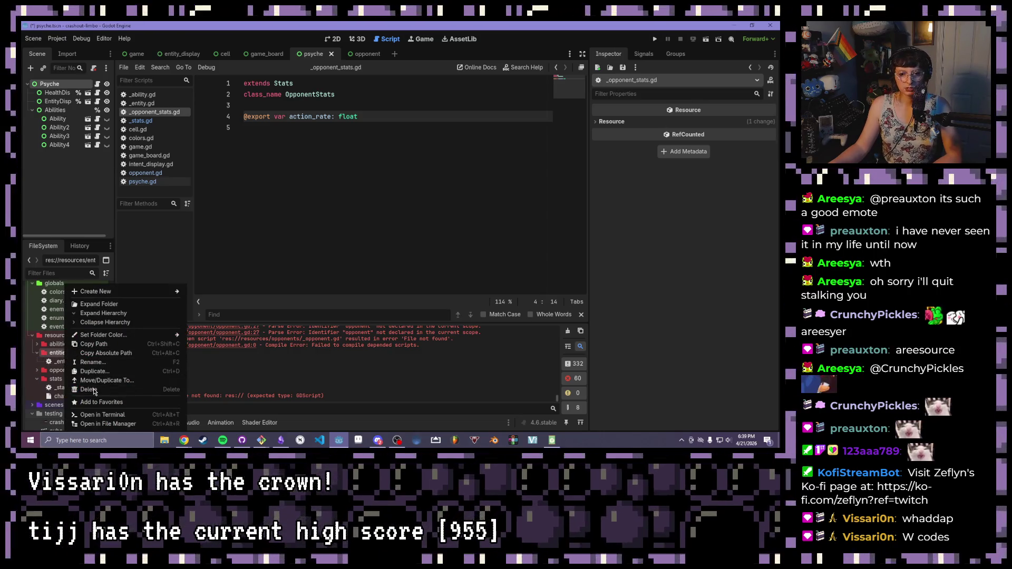
pyautogui.click(96, 389)
pyautogui.click(339, 272)
pyautogui.click(328, 274)
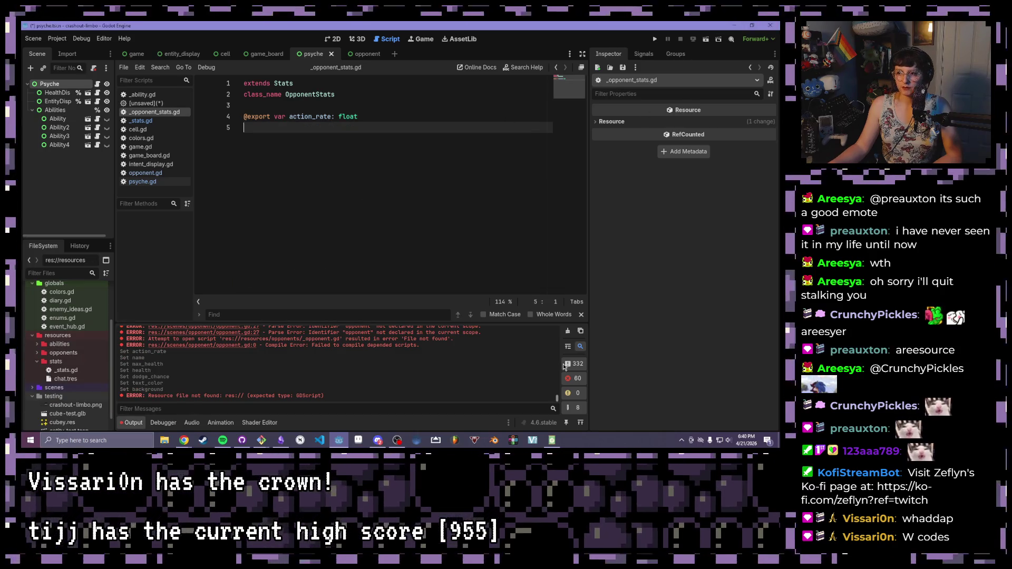
pyautogui.click(567, 331)
pyautogui.click(654, 40)
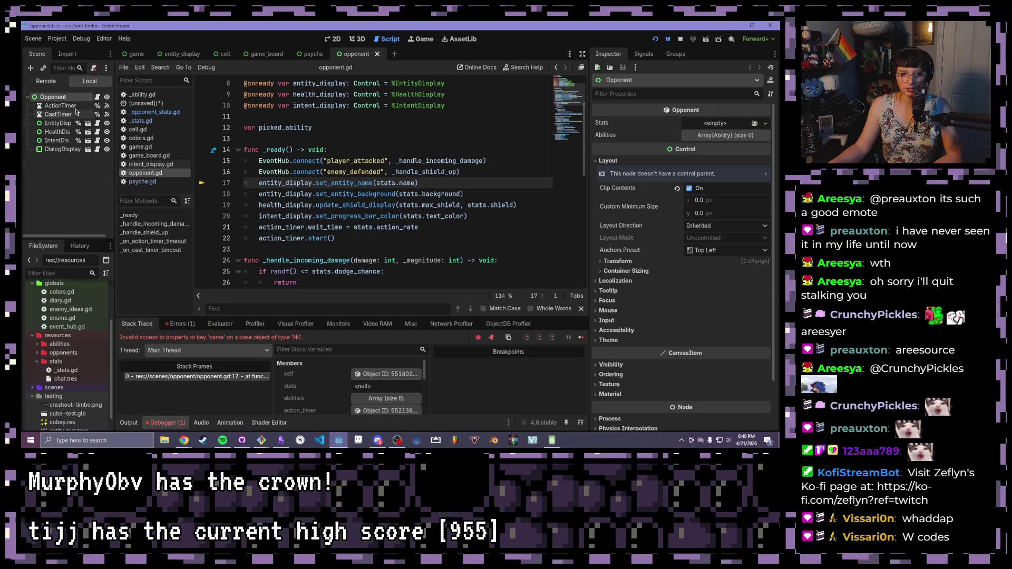
# Assign mild_anxiety.tres as the Opponent's Stats and load bramble.tres as its only ability
pyautogui.click(754, 123)
pyautogui.doubleClick(312, 140)
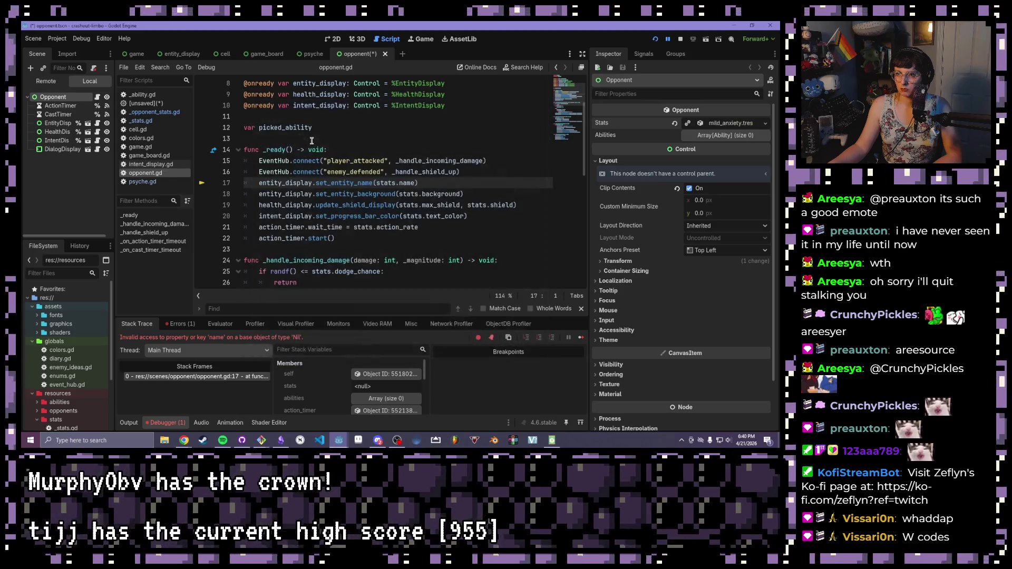
pyautogui.click(724, 138)
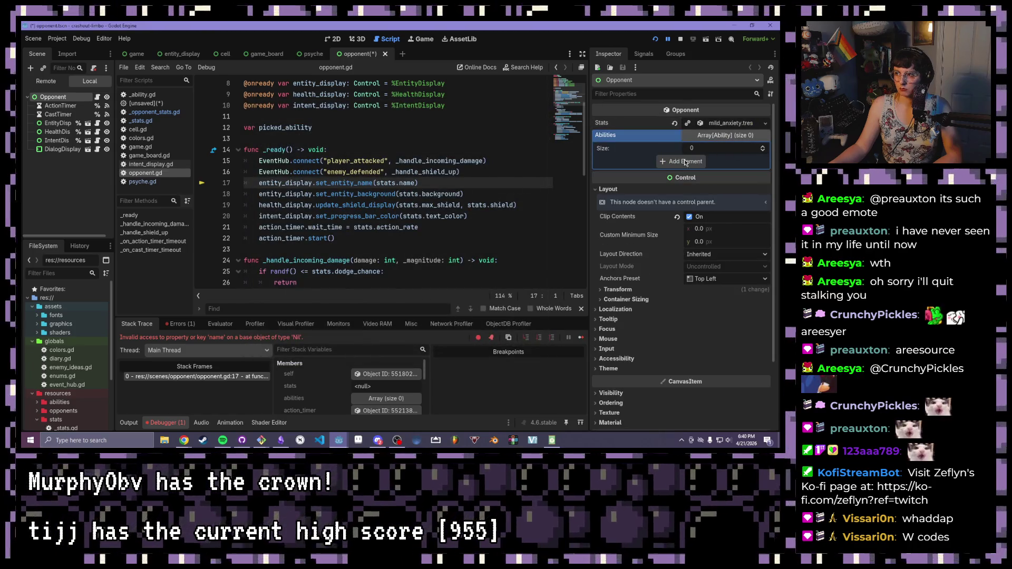
pyautogui.click(688, 162)
pyautogui.click(743, 160)
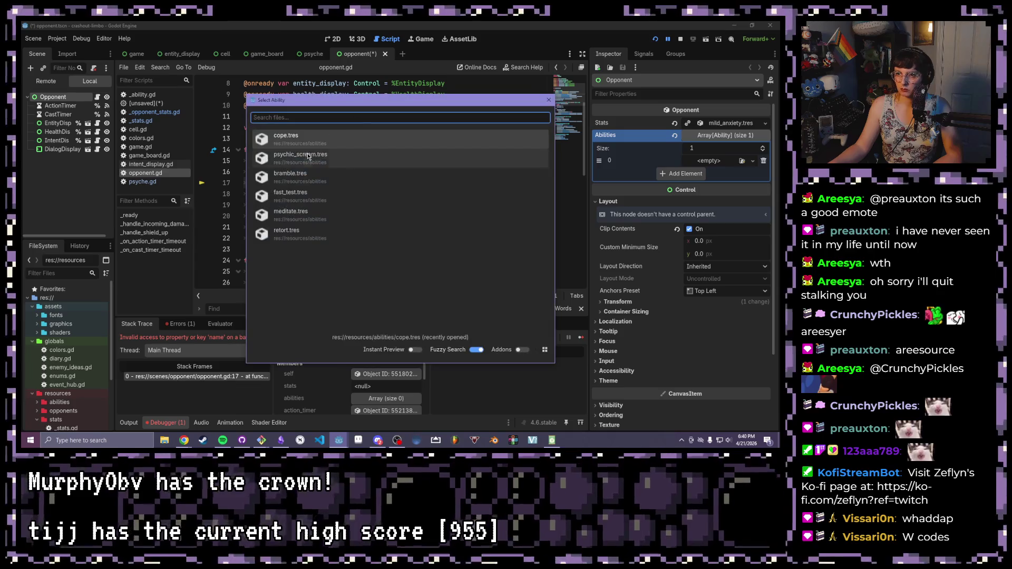
pyautogui.doubleClick(290, 175)
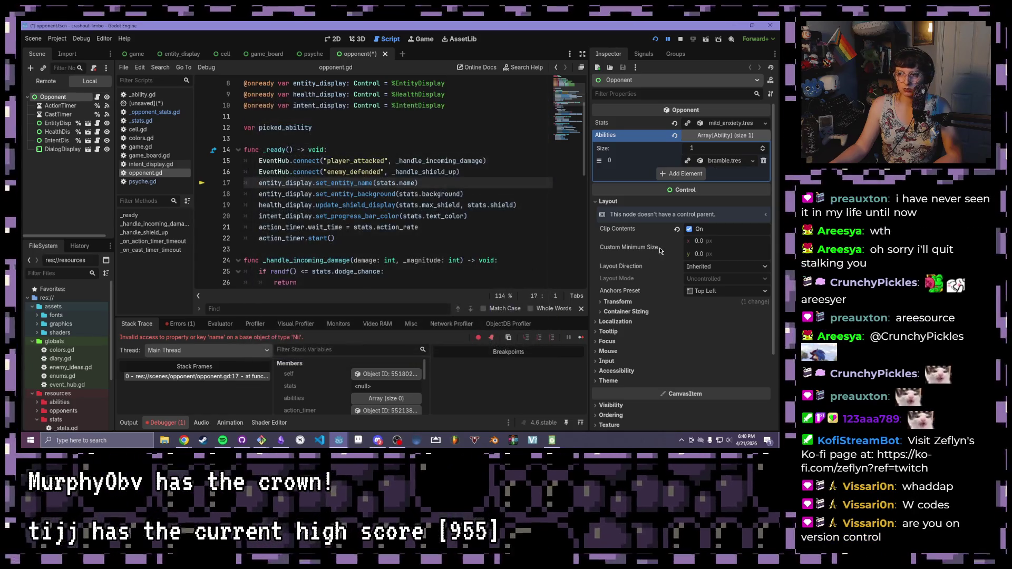
# Test-run the game by playing the pair of 6 tiles, then inspect the activate call in opponent.gd
pyautogui.click(655, 38)
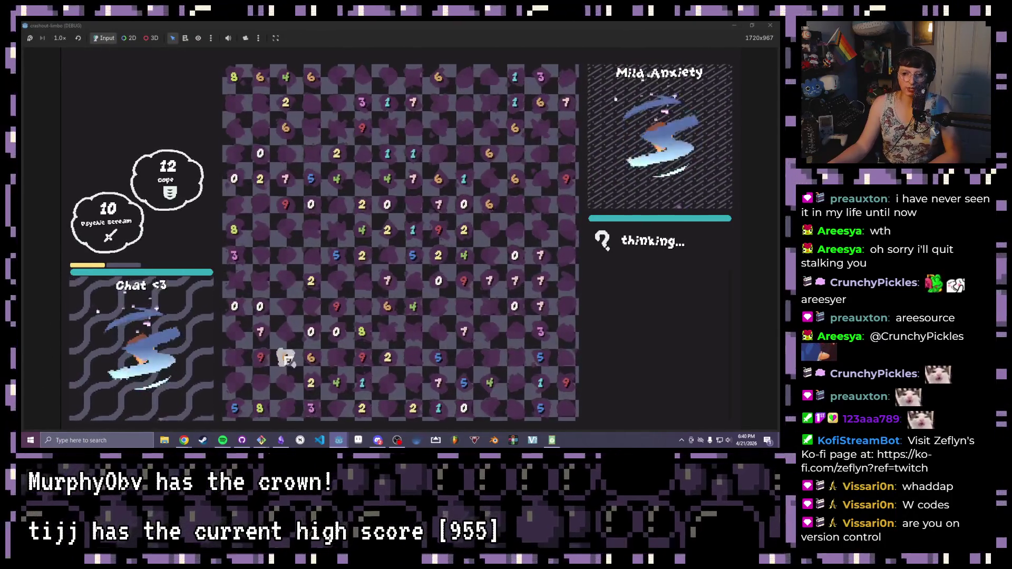
pyautogui.click(306, 360)
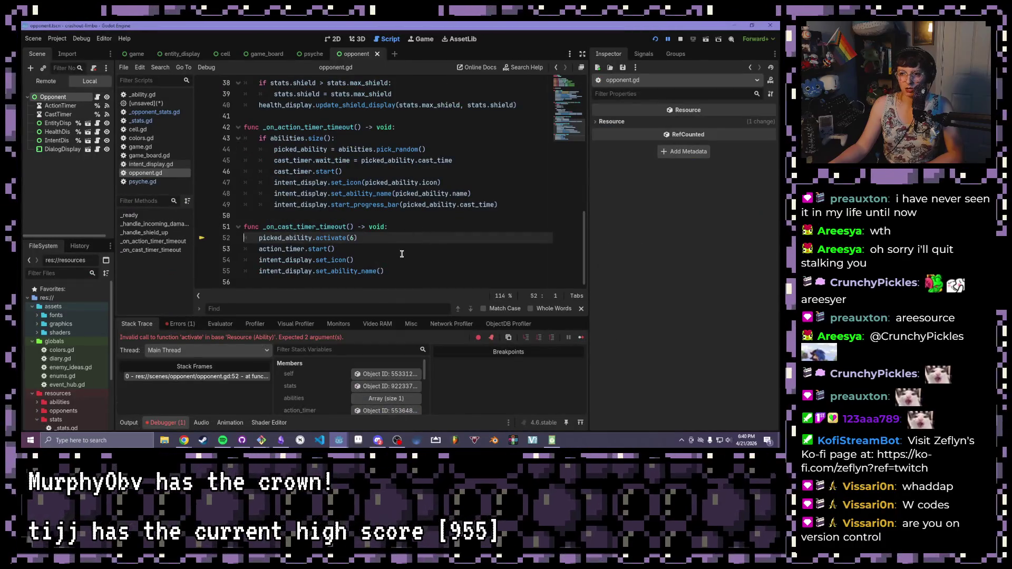
pyautogui.click(403, 252)
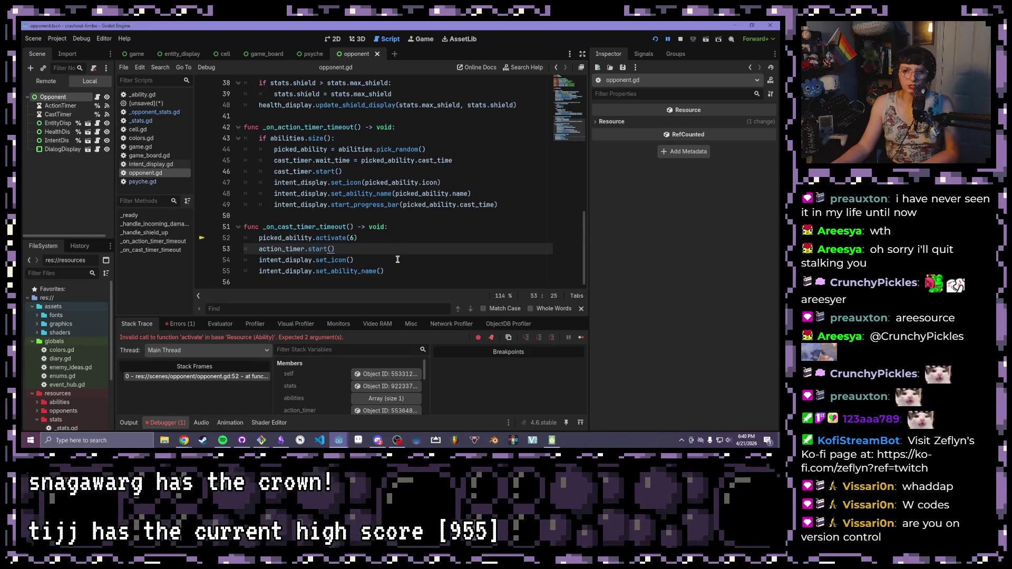
pyautogui.click(384, 237)
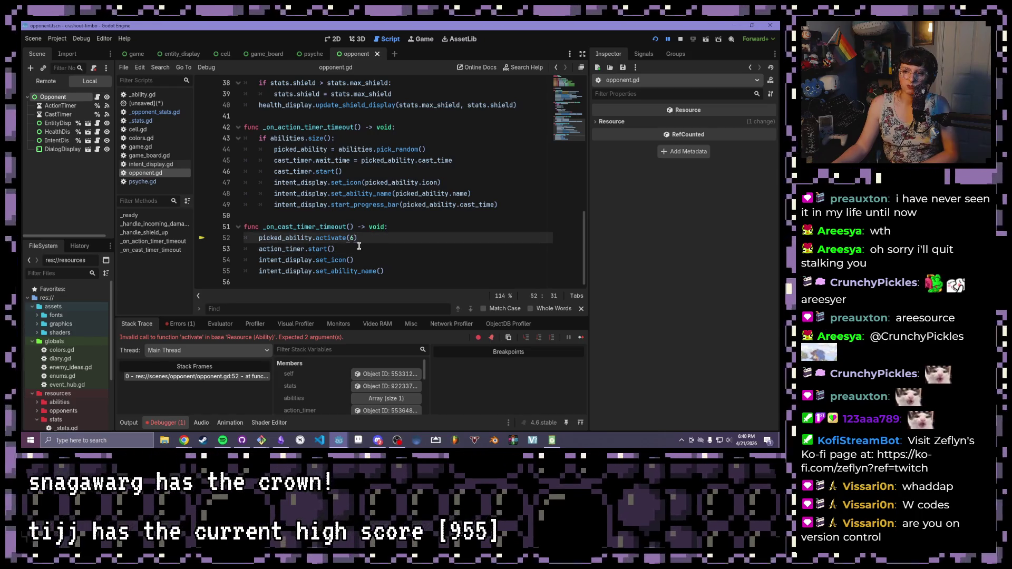
# Compare with psyche.gd and make line 52 pass Enums.Entities.ENEMY to activate, then rerun
pyautogui.click(152, 181)
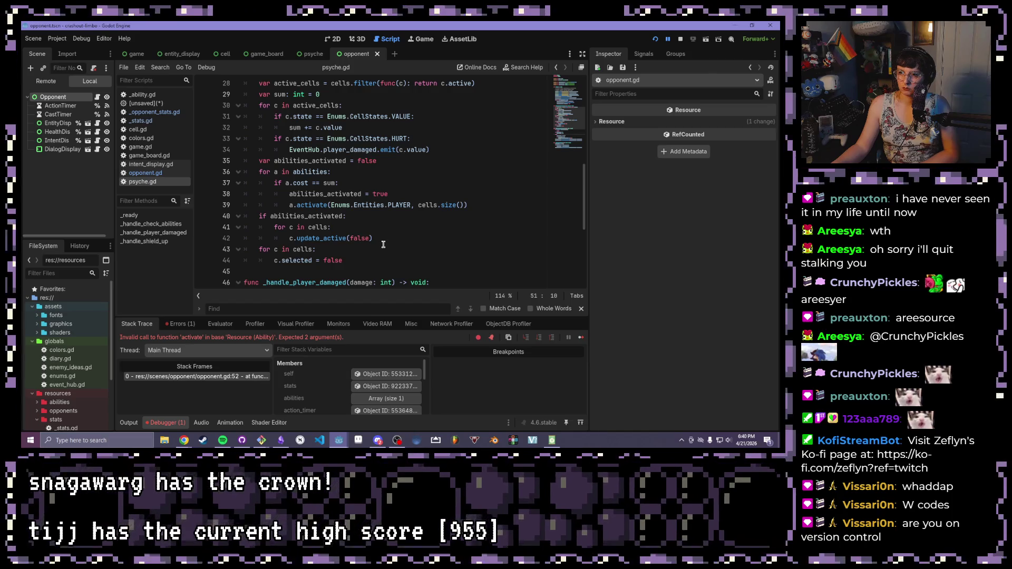
pyautogui.scroll(1, 372, 242)
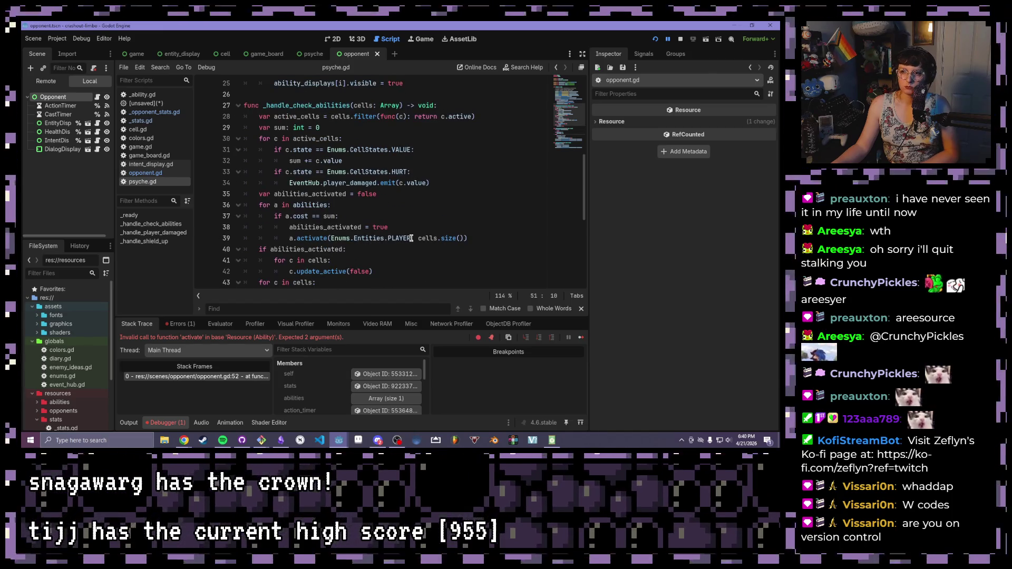
pyautogui.click(138, 173)
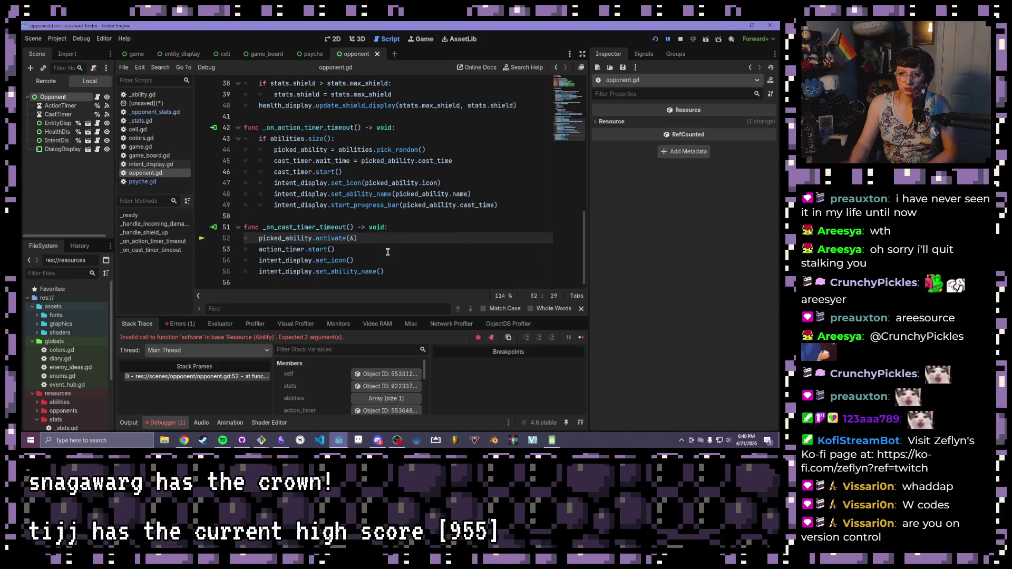
pyautogui.write('m')
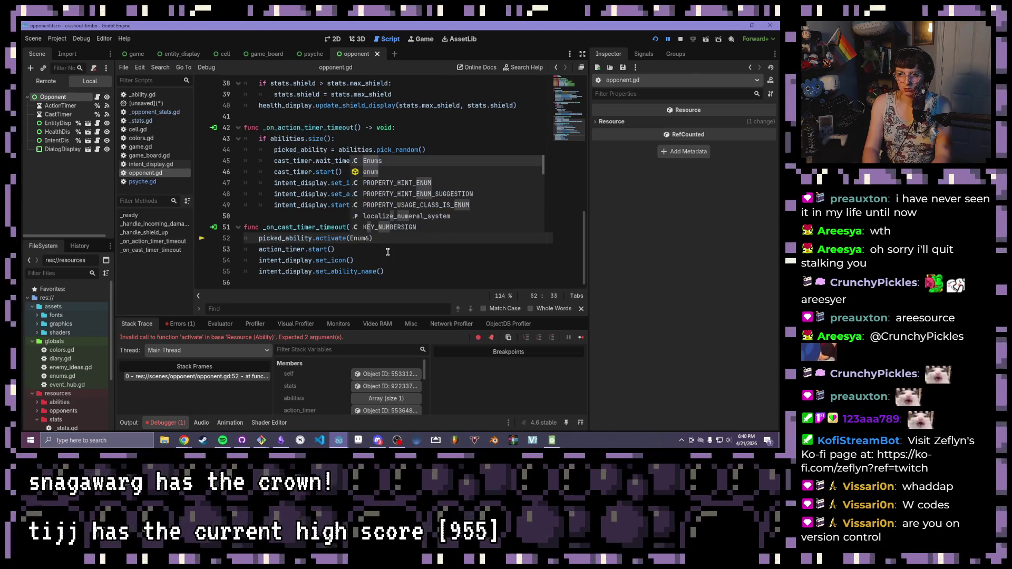
pyautogui.write('s.')
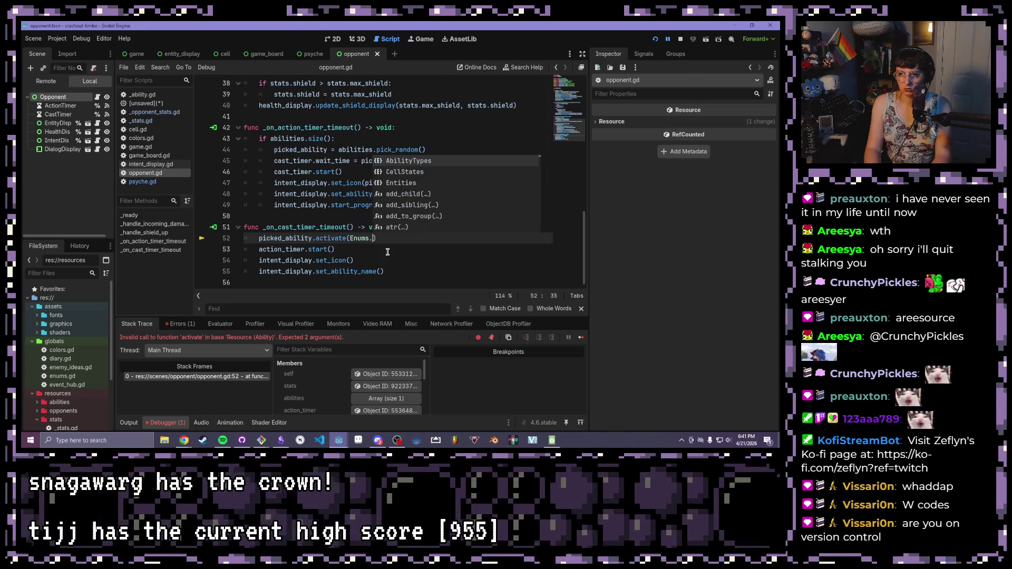
pyautogui.press('Left')
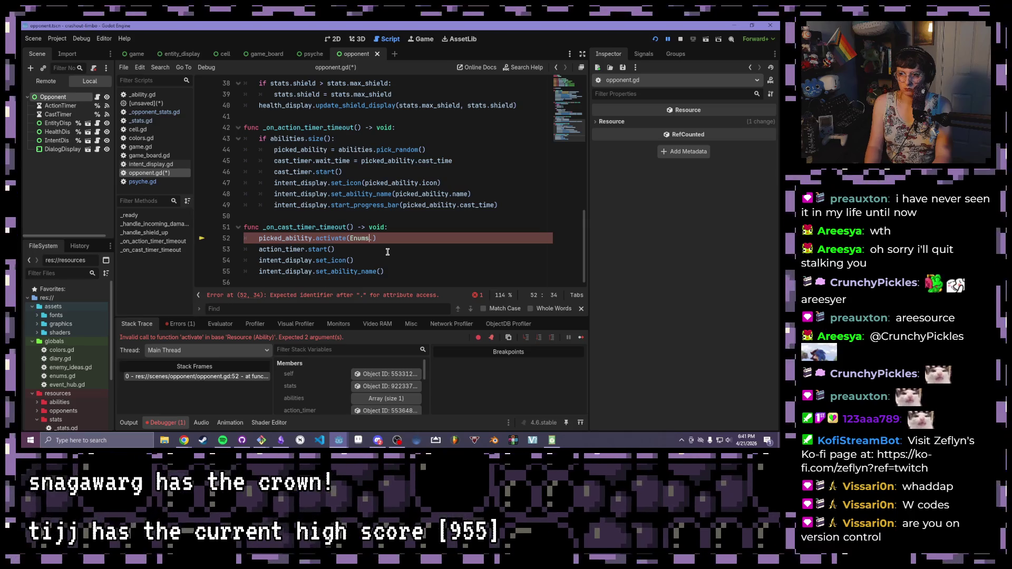
pyautogui.write('ntities')
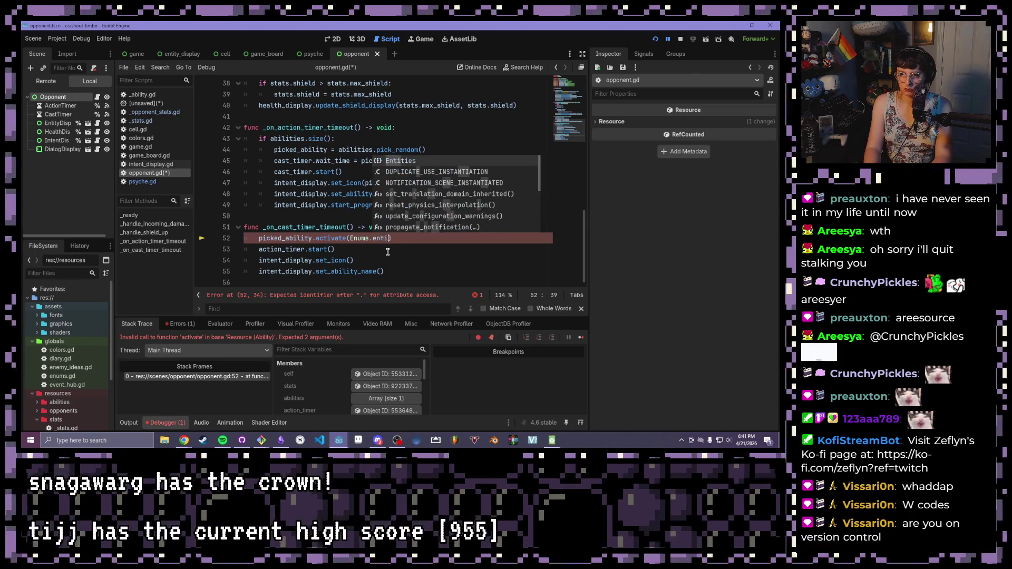
pyautogui.write('.')
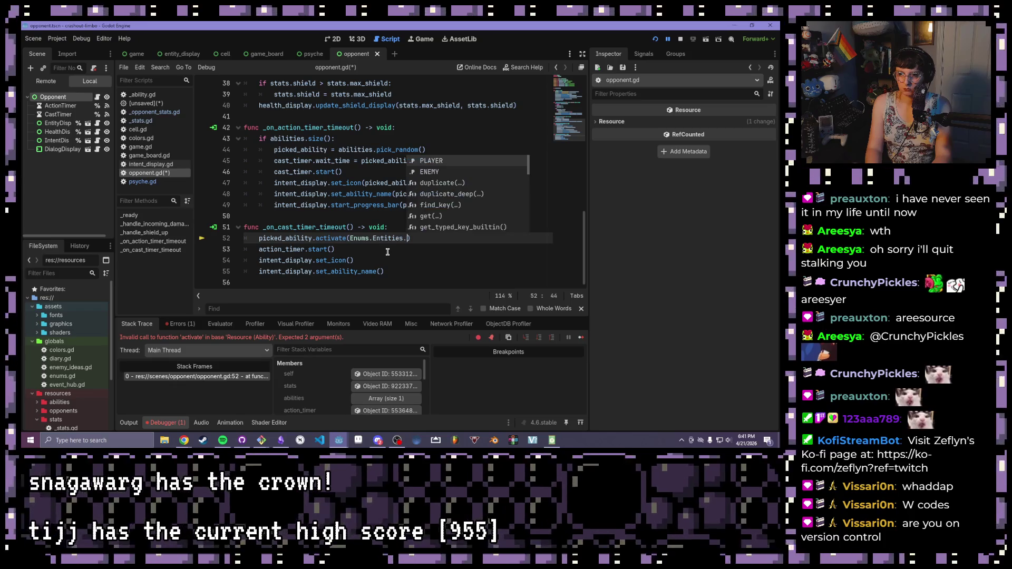
pyautogui.write('ENEMY, 1')
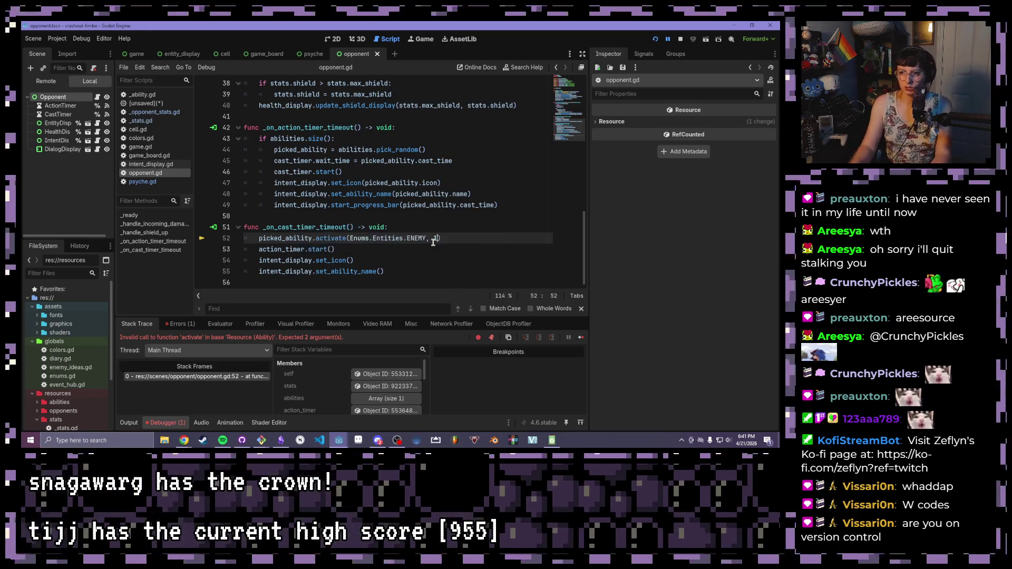
pyautogui.click(655, 41)
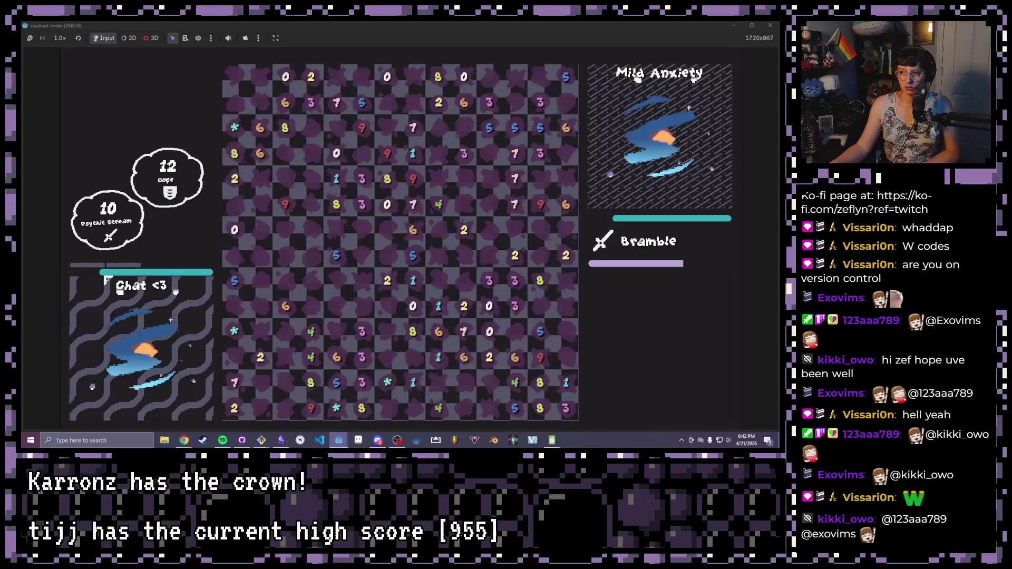
# Test by selecting the 5, * and 6 tiles on the board, then stop the game with F8
pyautogui.click(234, 281)
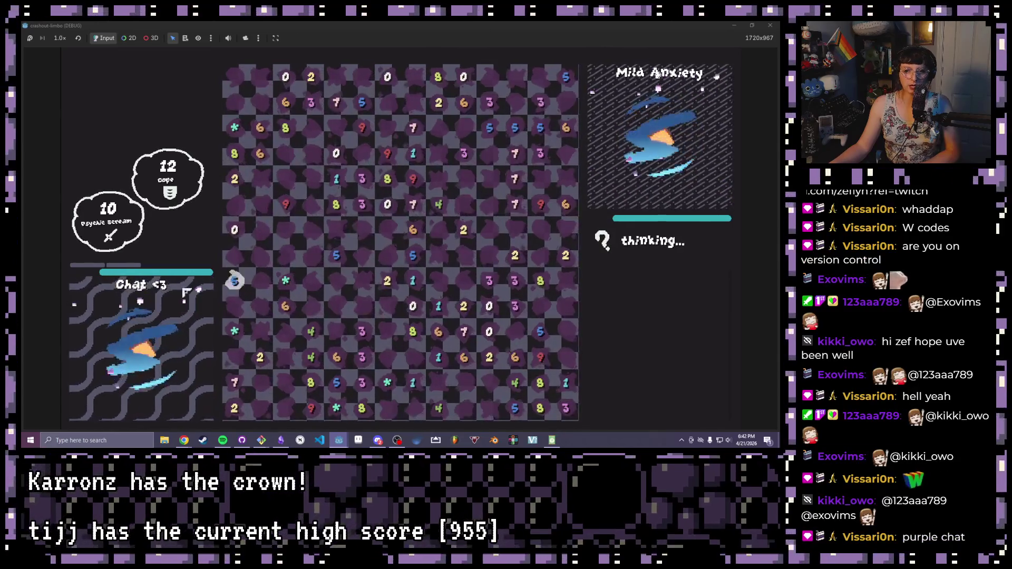
pyautogui.click(283, 283)
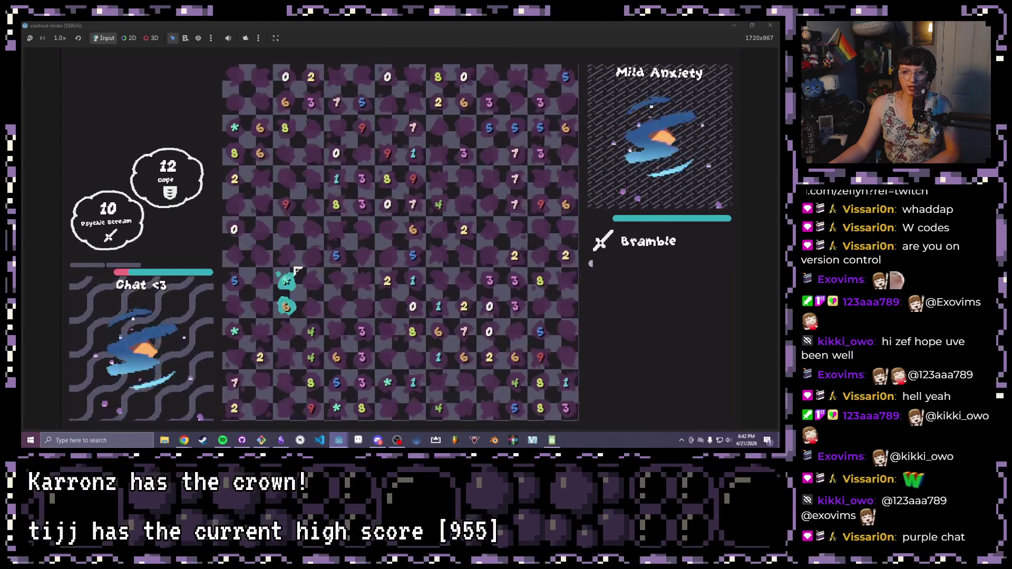
pyautogui.click(285, 304)
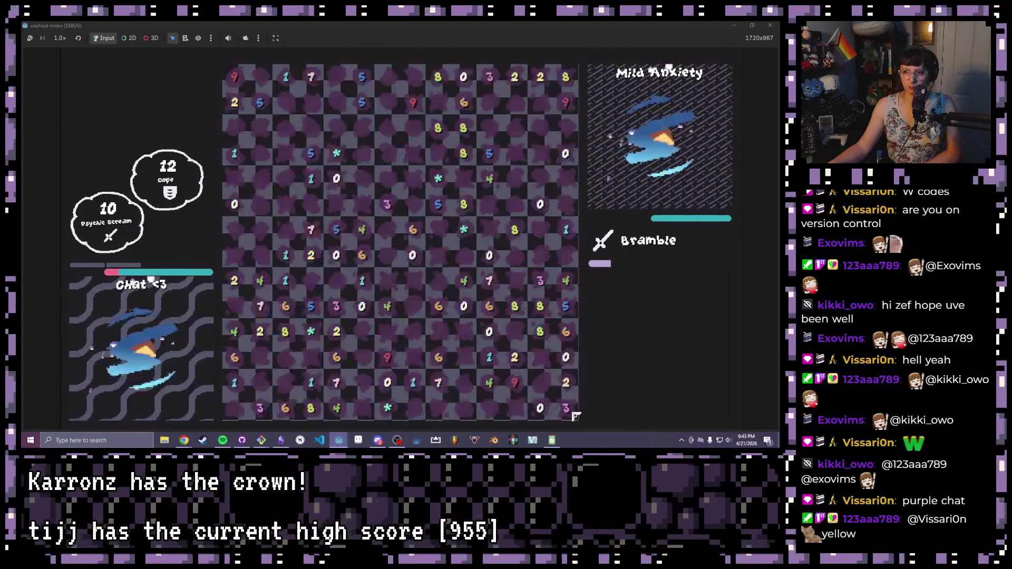
pyautogui.press('F8')
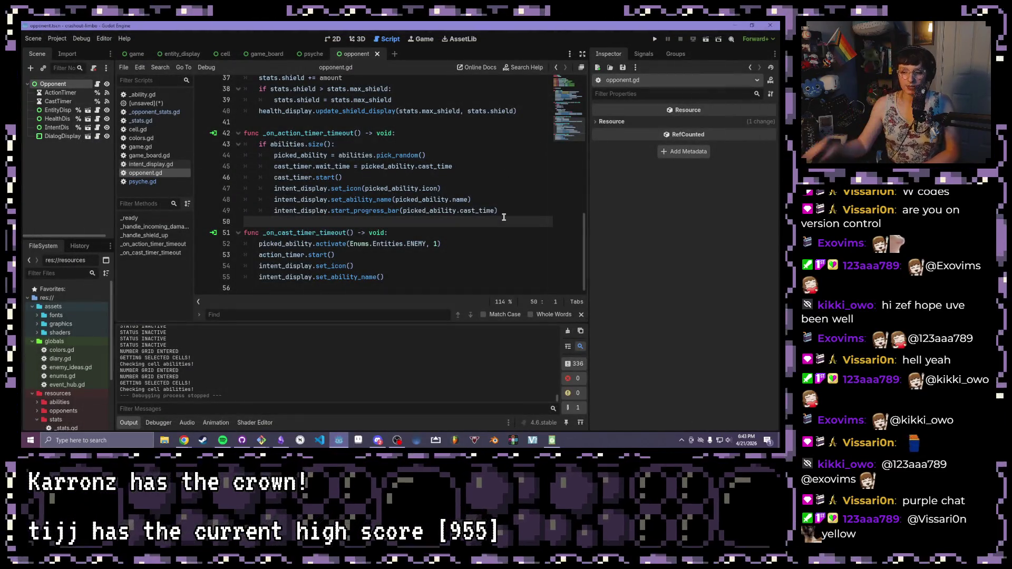
pyautogui.click(281, 442)
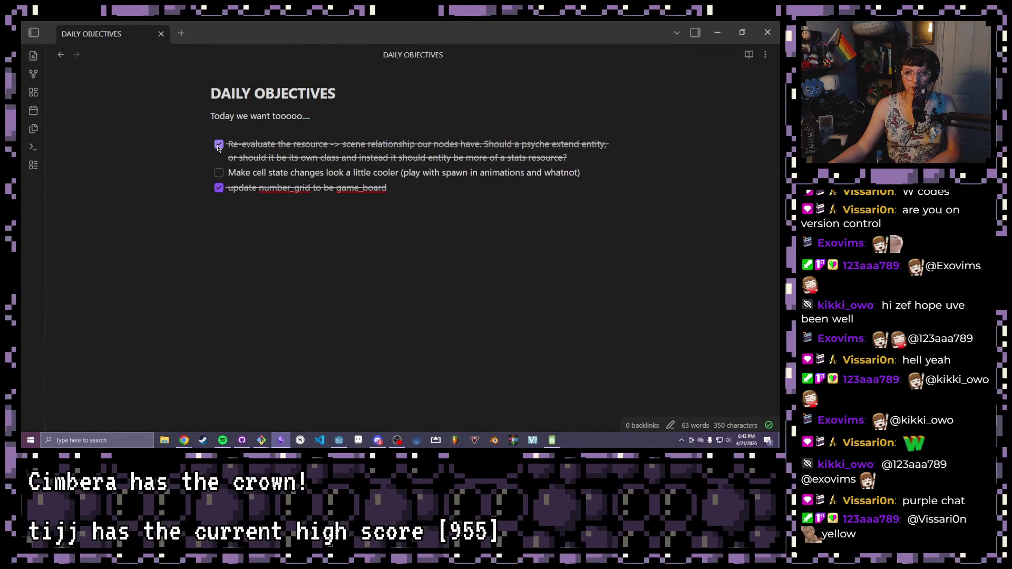
pyautogui.click(716, 33)
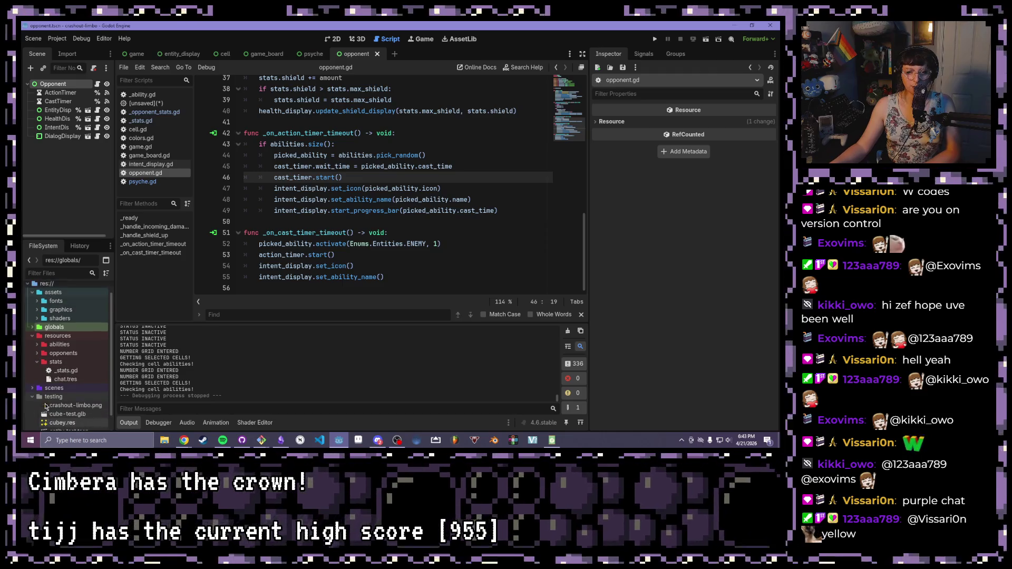
# Close the [unsaved] scratch script discarding its changes, then rerun the game
pyautogui.click(430, 155)
pyautogui.scroll(10, 381, 253)
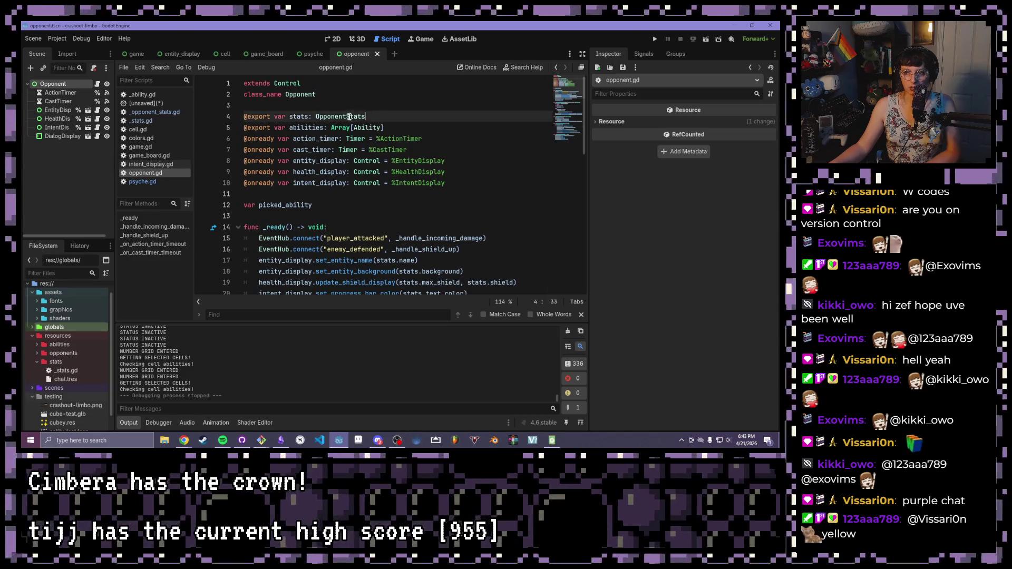
pyautogui.click(368, 118)
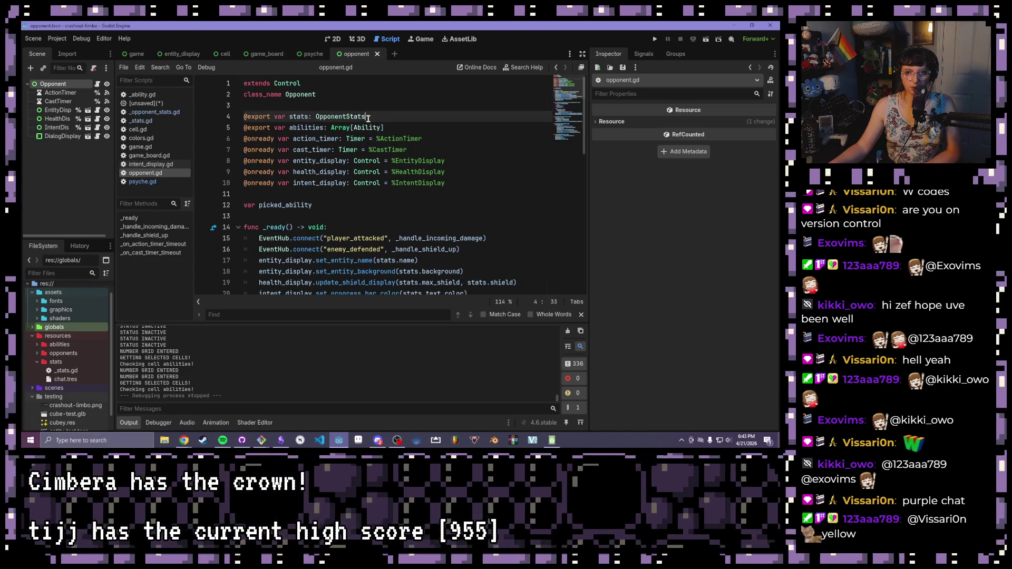
pyautogui.rightClick(136, 105)
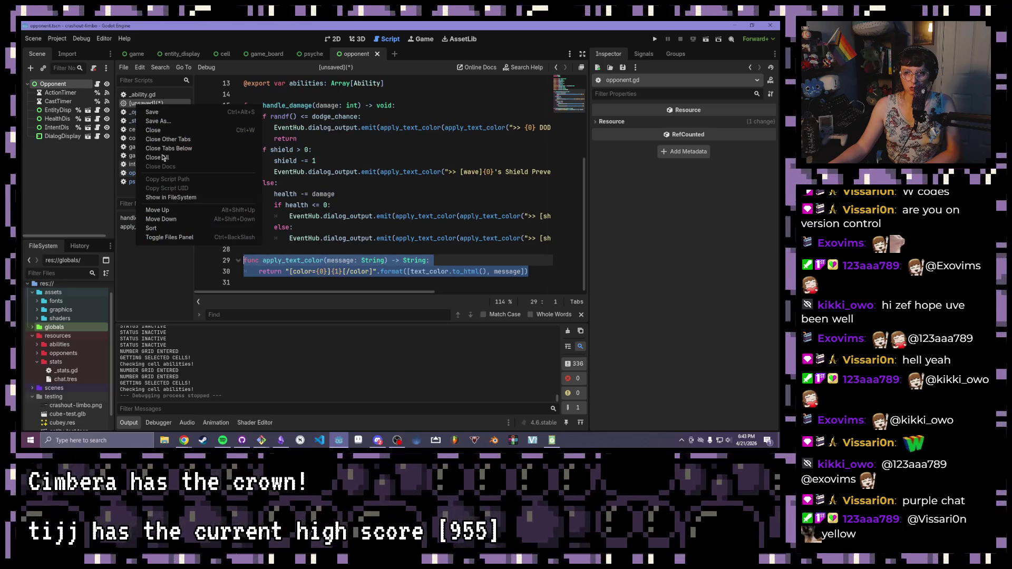
pyautogui.click(154, 130)
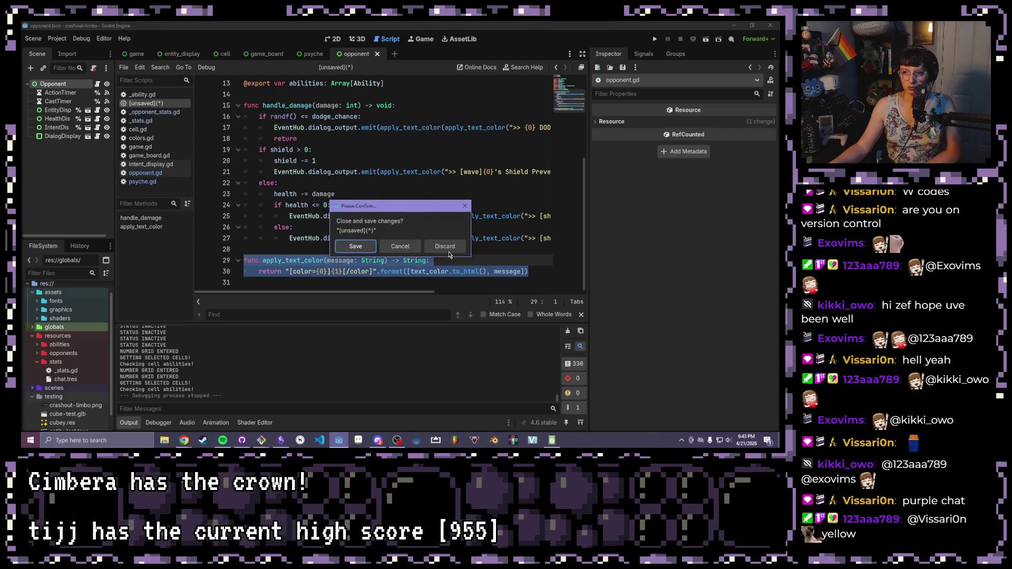
pyautogui.click(448, 250)
pyautogui.scroll(-5, 349, 234)
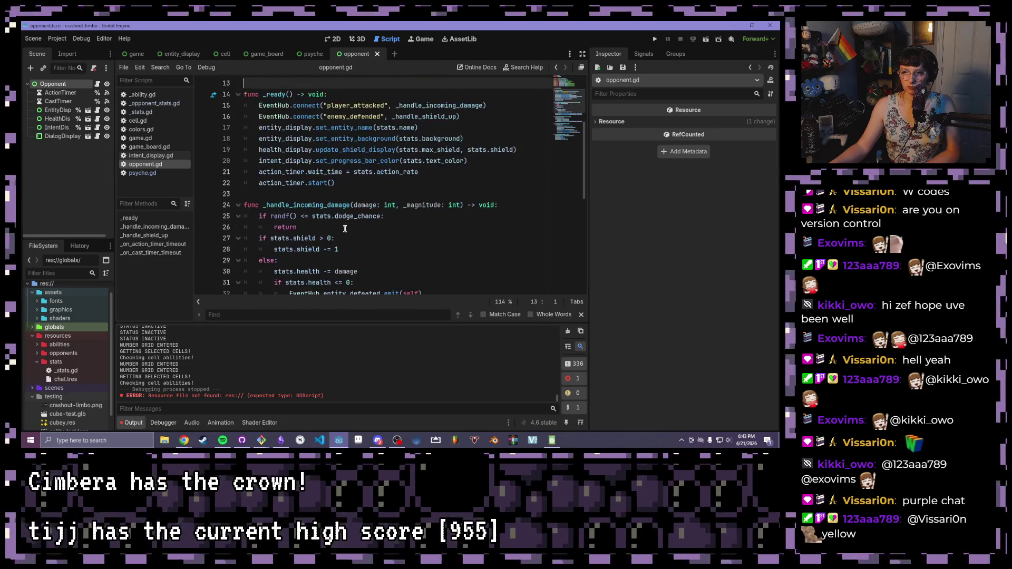
pyautogui.scroll(5, 349, 233)
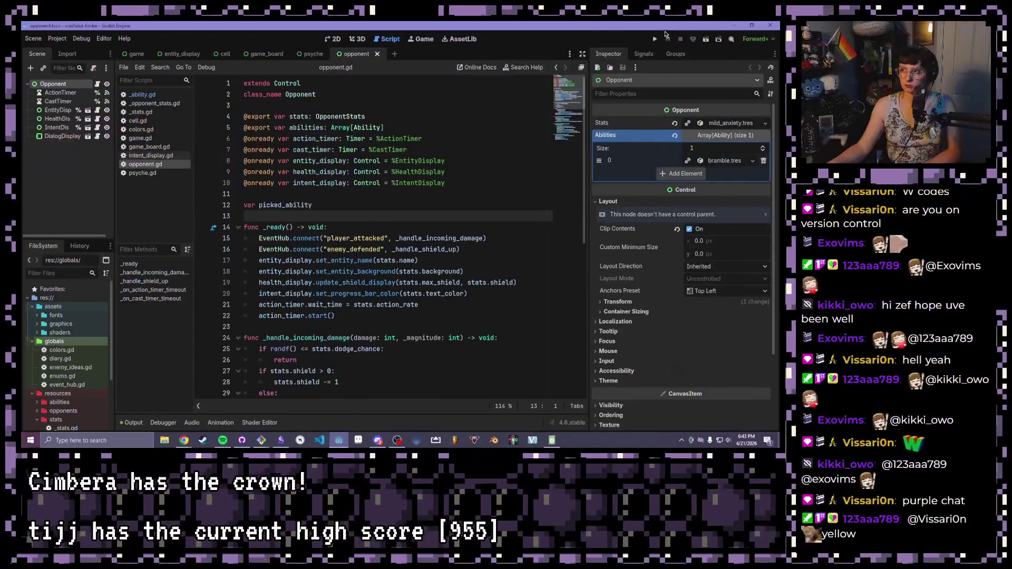
pyautogui.click(655, 40)
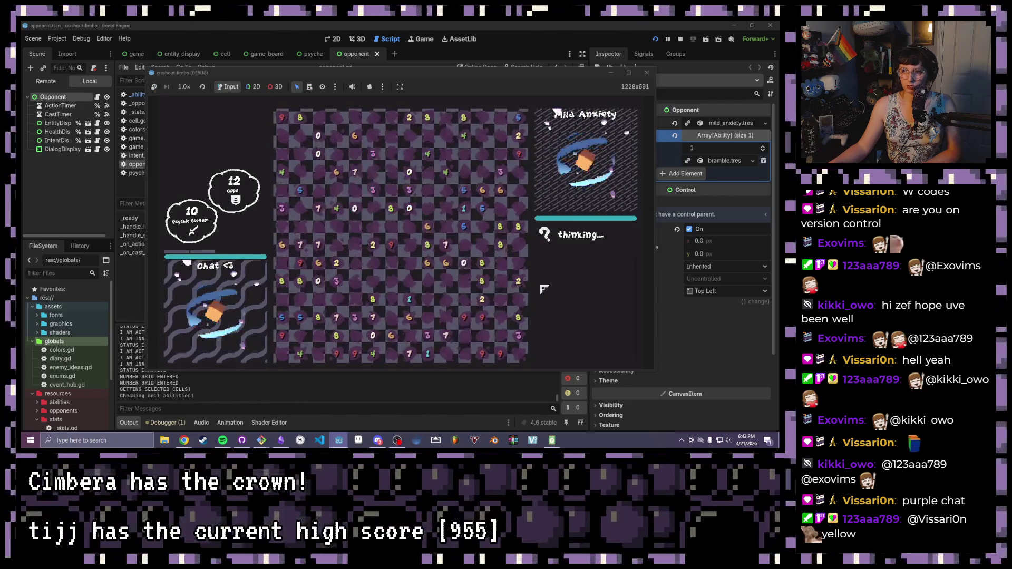
# Stop the running game and show the Debugger's invalid-UID error for mild_anxiety.tres
pyautogui.click(629, 73)
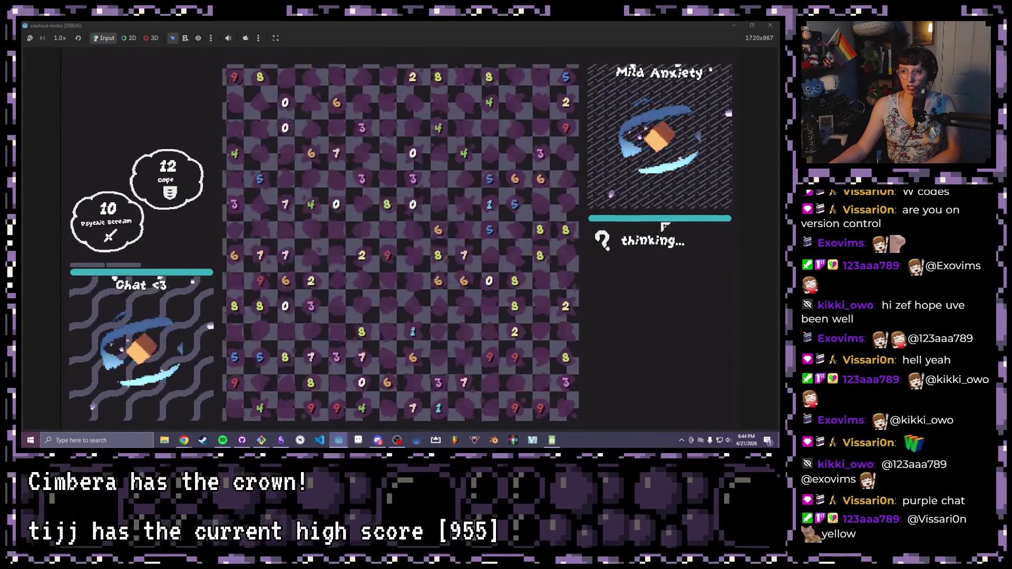
pyautogui.click(778, 25)
pyautogui.click(163, 423)
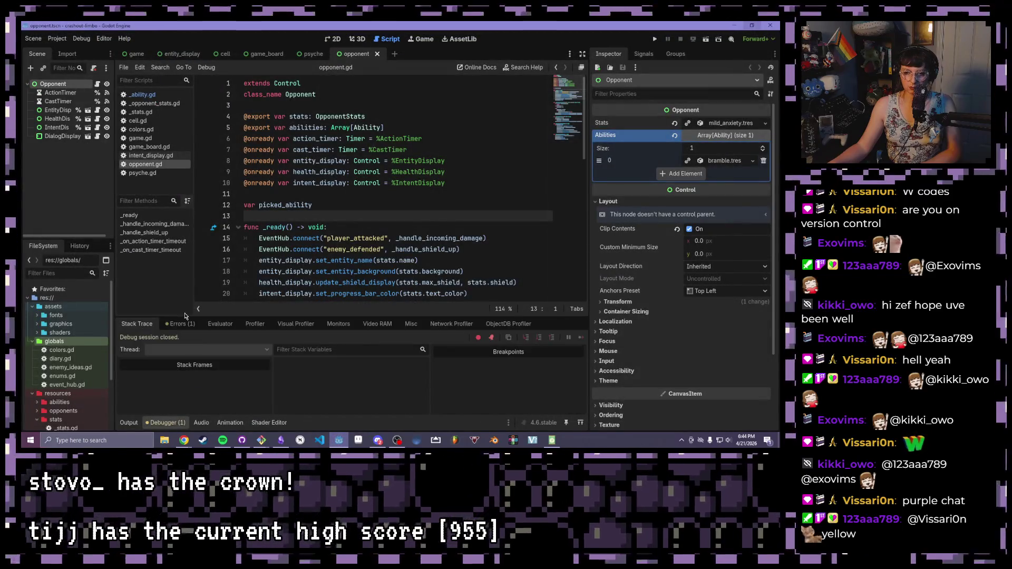
pyautogui.click(174, 325)
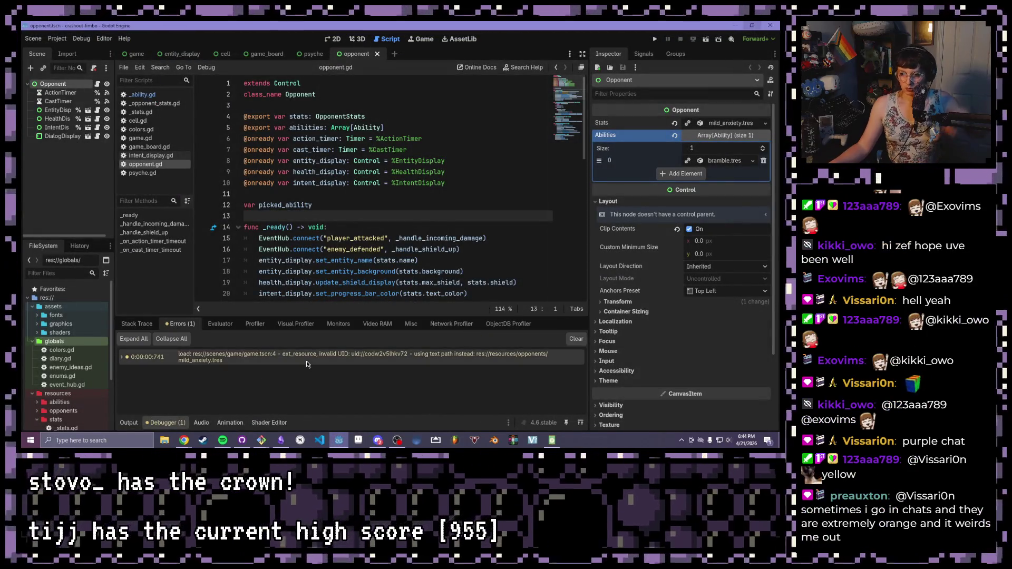
# Read the full invalid-UID warning, then select mild_anxiety.tres in resources/opponents
pyautogui.moveTo(314, 362)
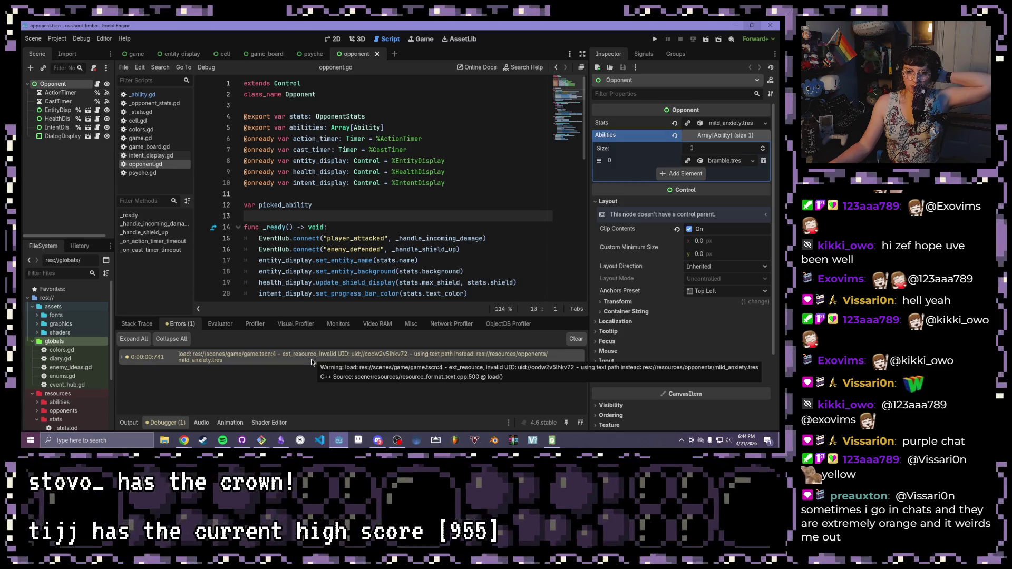
pyautogui.click(350, 250)
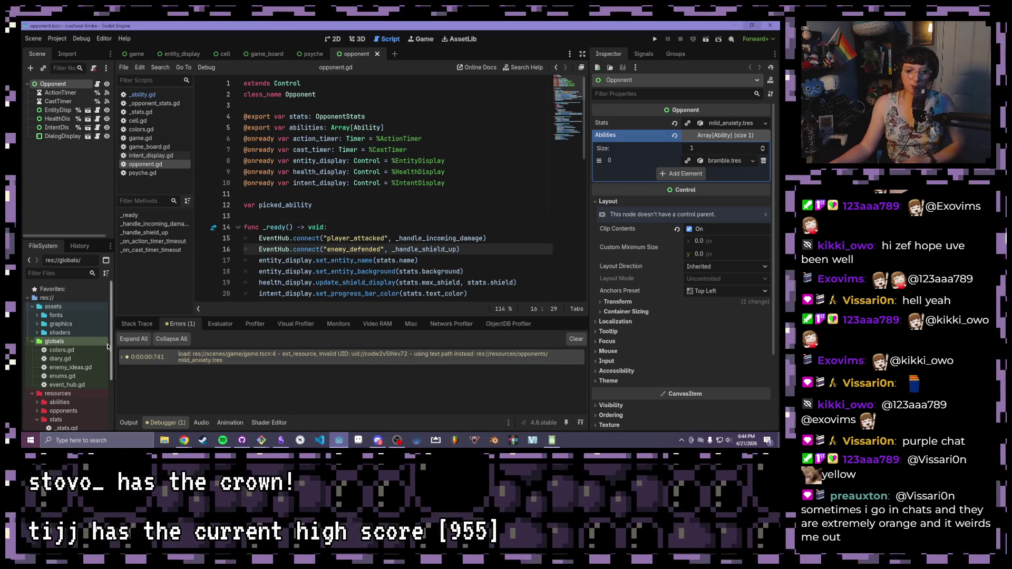
pyautogui.scroll(-1, 70, 403)
pyautogui.click(37, 394)
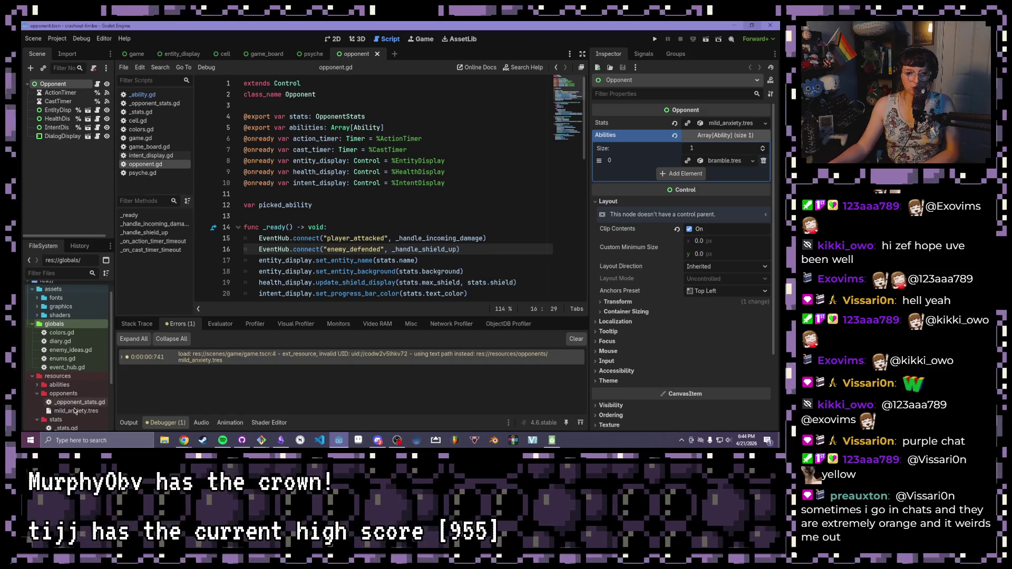
pyautogui.click(62, 412)
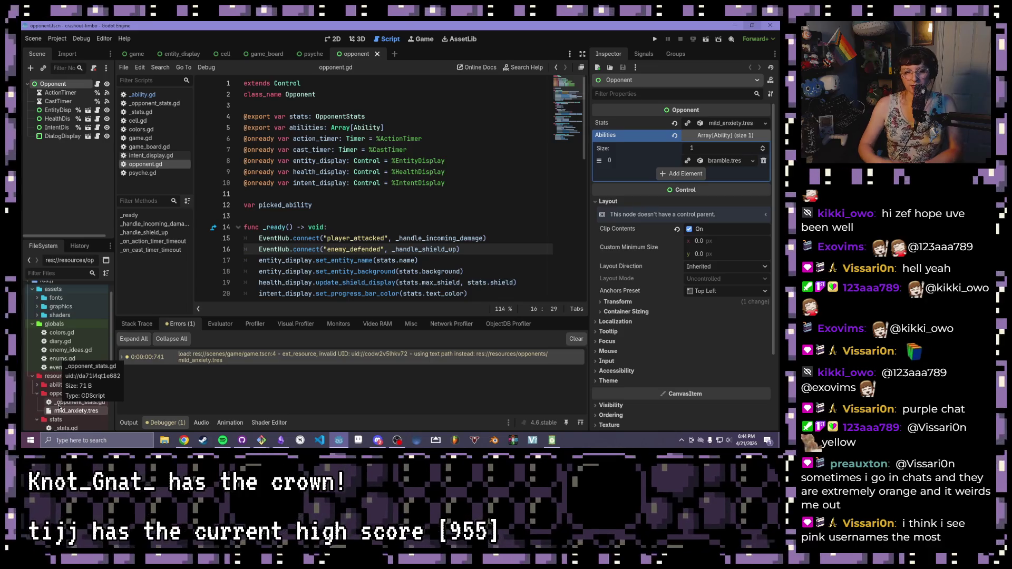
# Collapse the opponents folder and bring up the Obsidian DAILY OBJECTIVES note
pyautogui.scroll(-5, 67, 345)
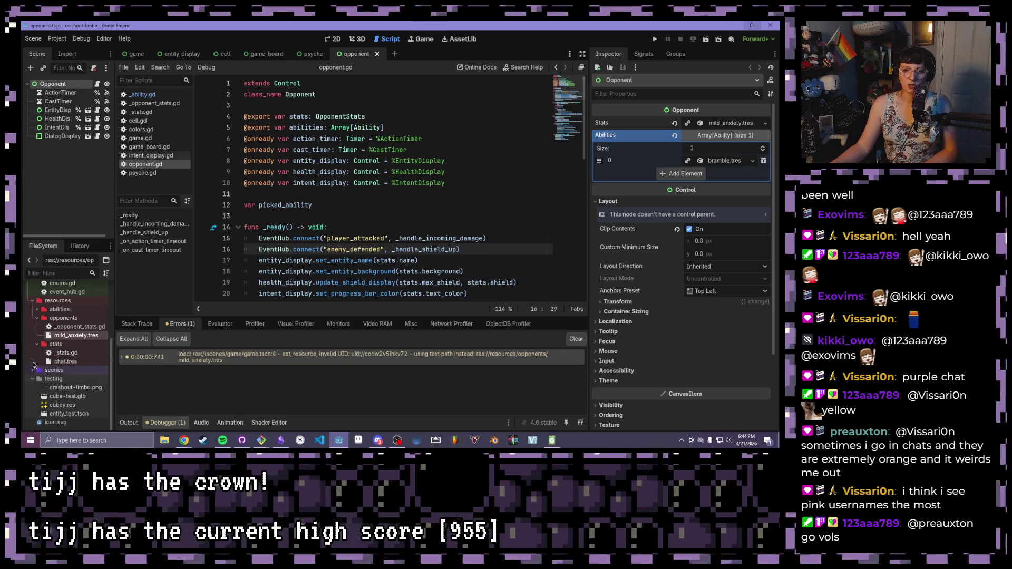
pyautogui.scroll(1, 35, 362)
pyautogui.click(38, 337)
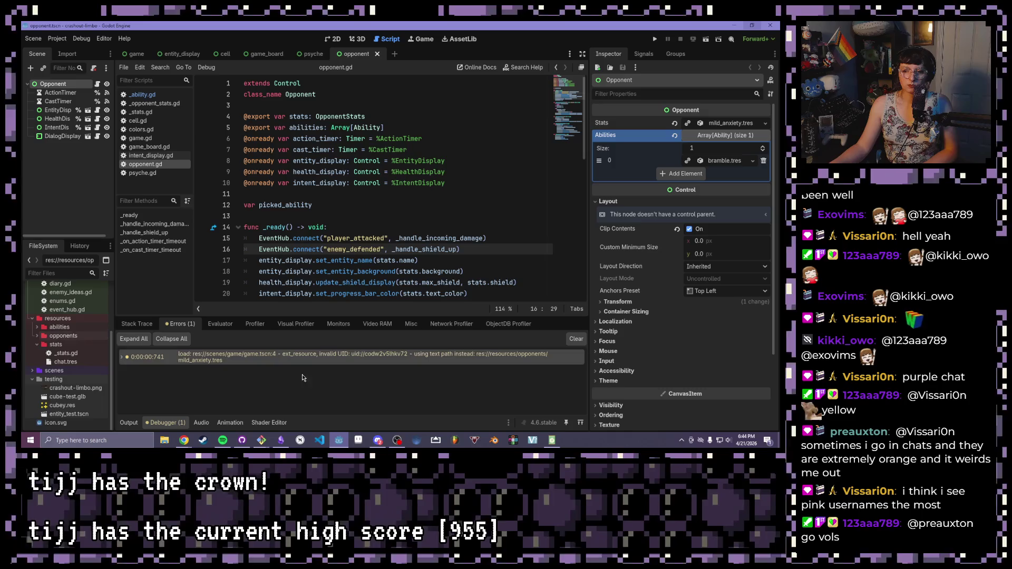
pyautogui.click(283, 441)
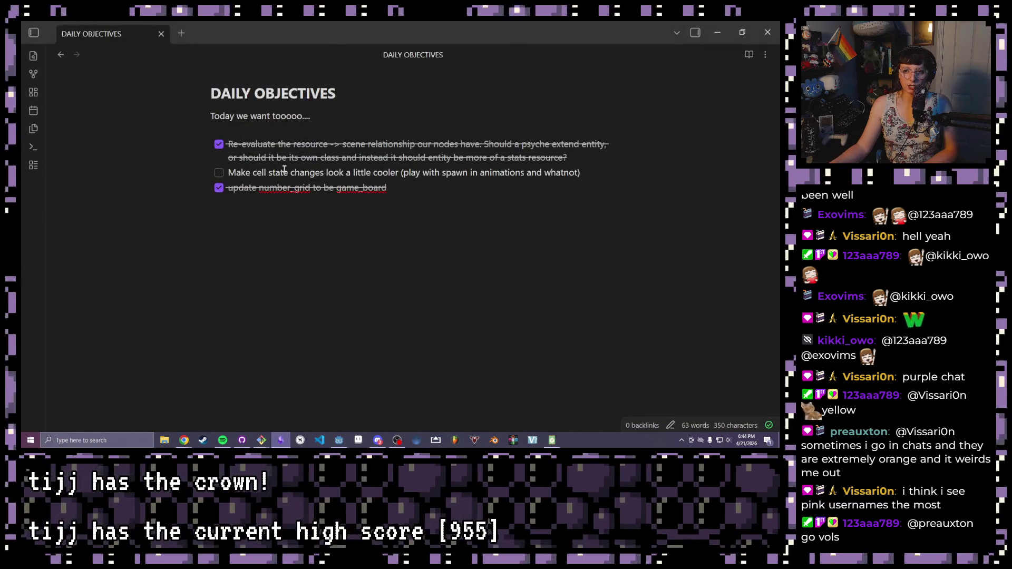
# Highlight the 'Make cell state' task, then minimize Obsidian to return to Godot's opponent.gd
pyautogui.moveTo(291, 170); pyautogui.dragTo(217, 173)
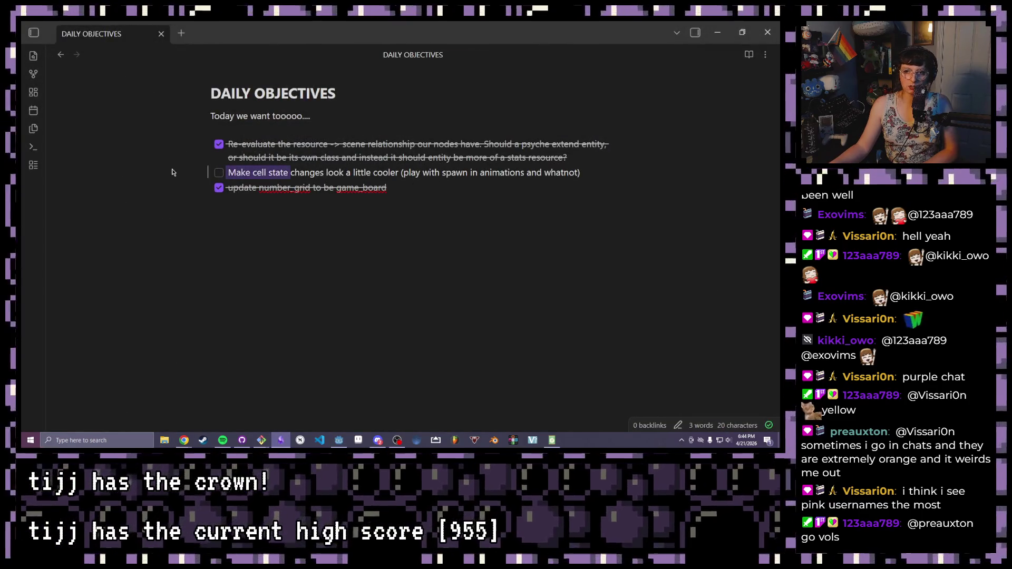
pyautogui.click(532, 227)
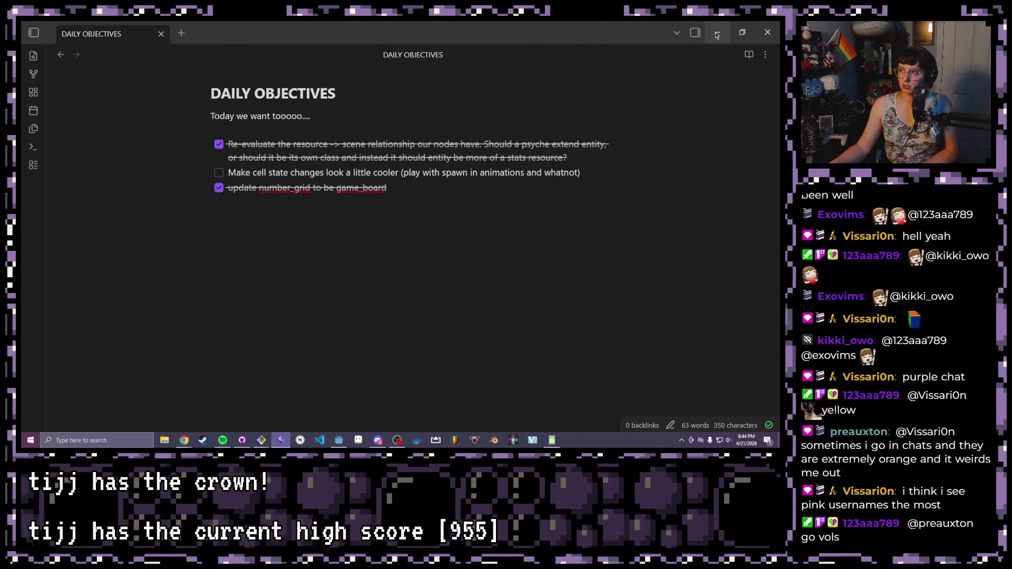
pyautogui.click(718, 33)
pyautogui.moveTo(312, 232)
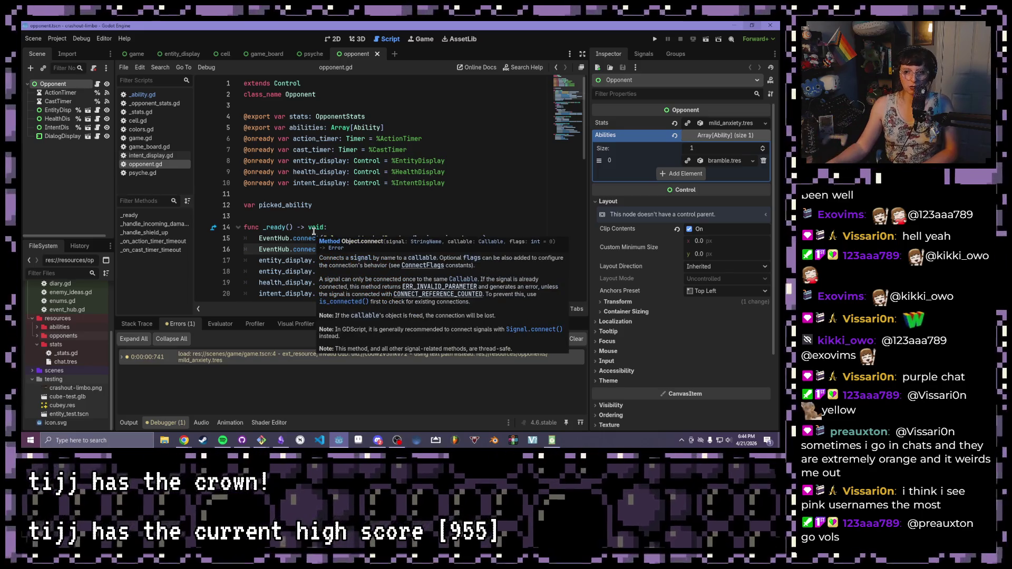
# Test-play a vertical three-cell line against Mild Anxiety, then stop the game with F8
pyautogui.scroll(-1, 332, 216)
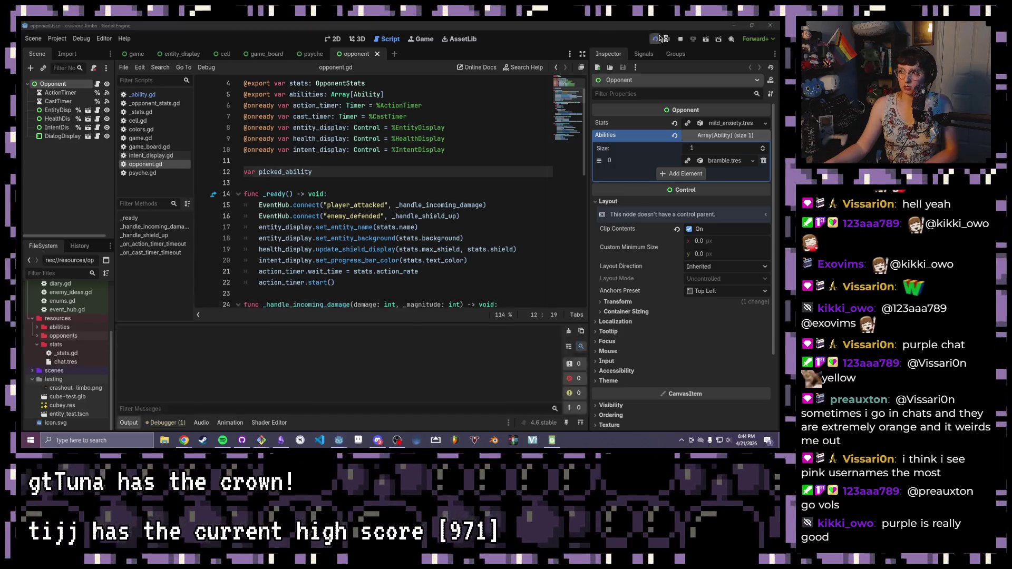
pyautogui.click(659, 38)
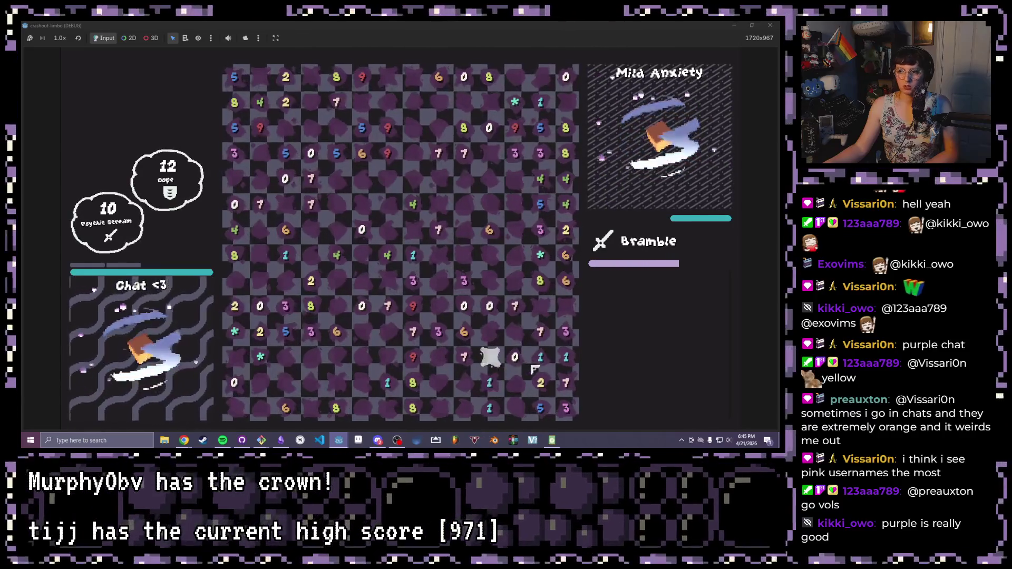
pyautogui.moveTo(541, 332); pyautogui.dragTo(541, 382)
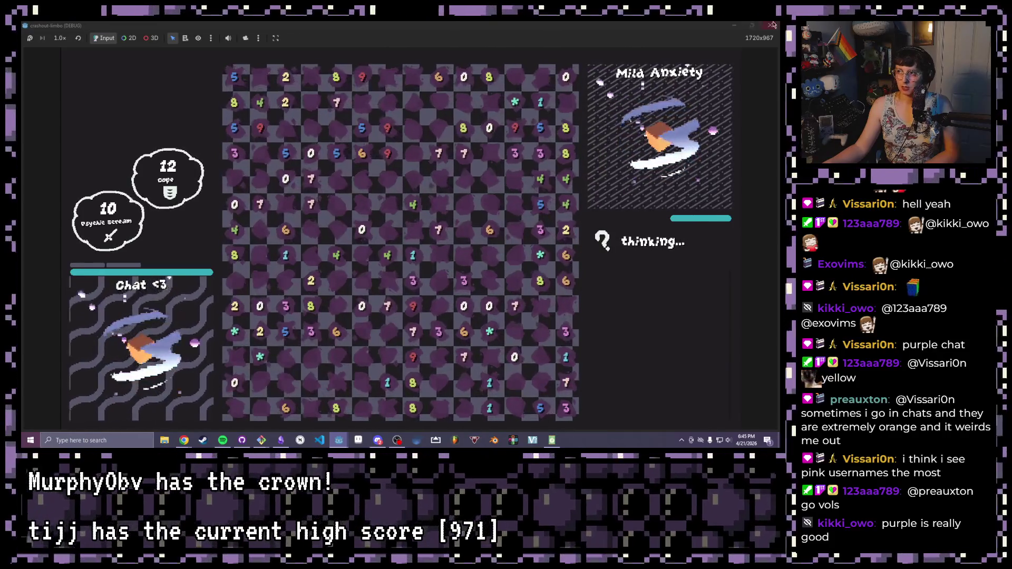
pyautogui.press('F8')
pyautogui.scroll(1, 73, 343)
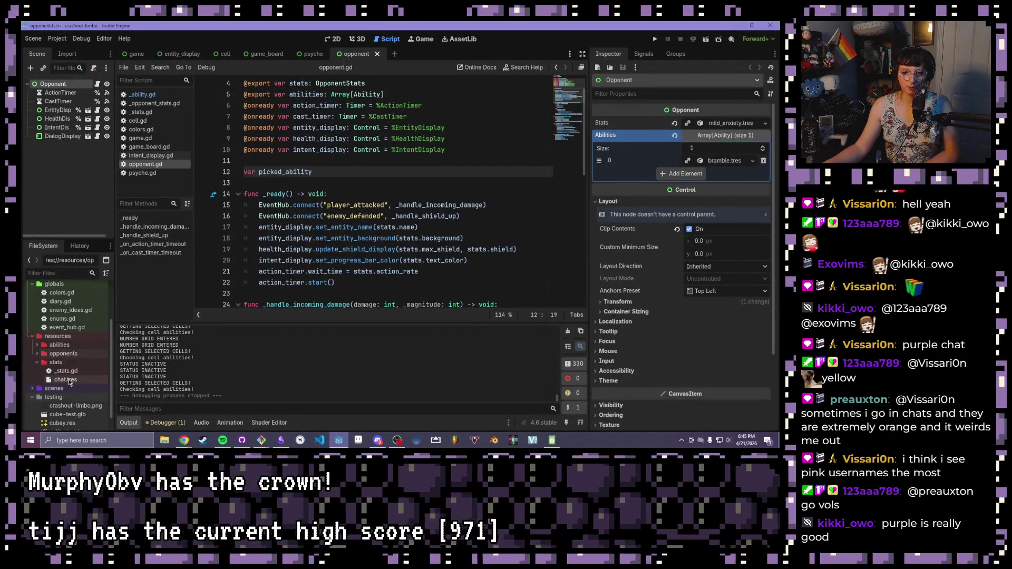
# Set mild_anxiety.tres Action Rate to 2 in the Inspector and test-run the game
pyautogui.click(68, 380)
pyautogui.doubleClick(63, 354)
pyautogui.click(76, 371)
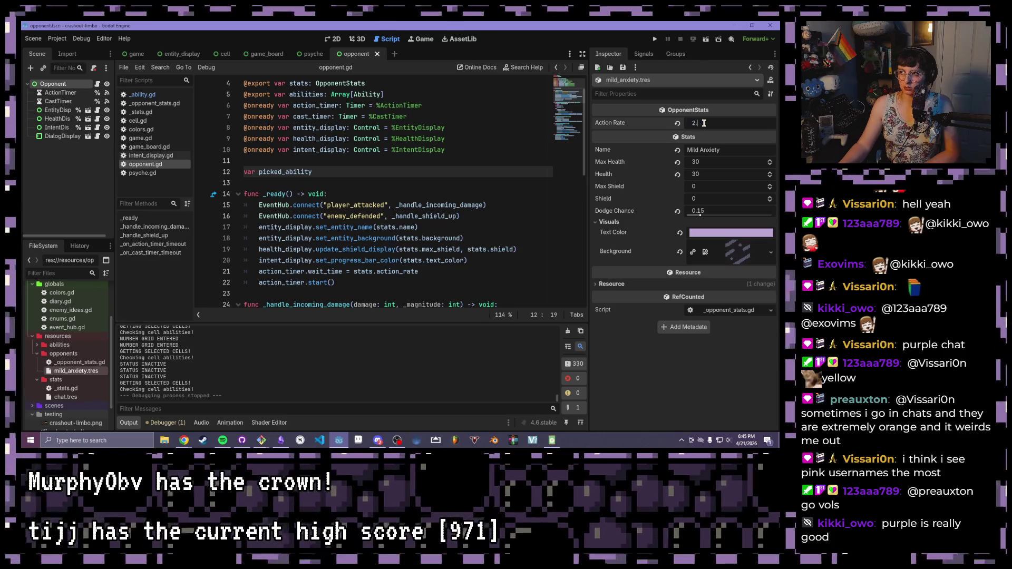
pyautogui.press('Return')
pyautogui.click(653, 39)
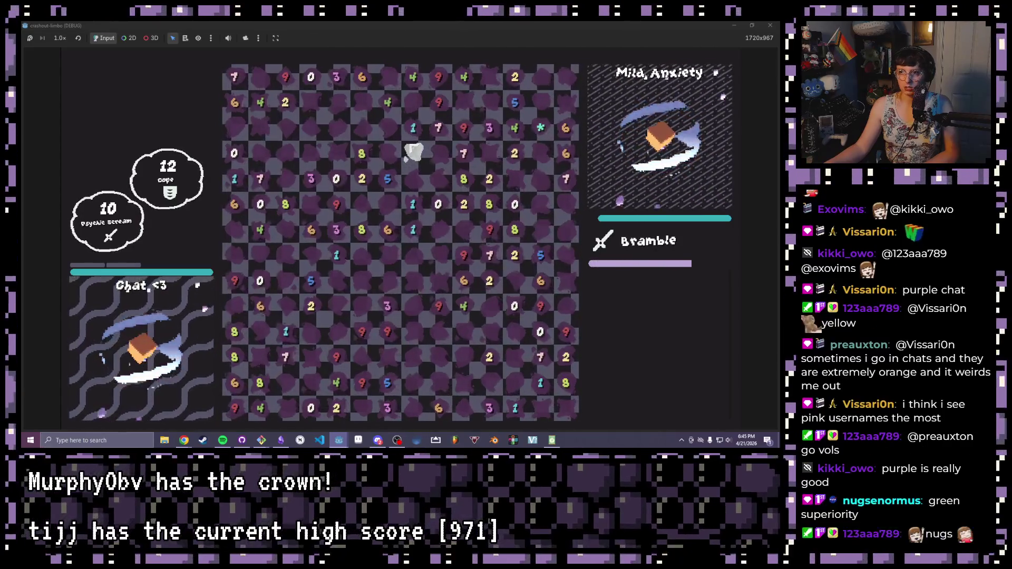
pyautogui.click(770, 26)
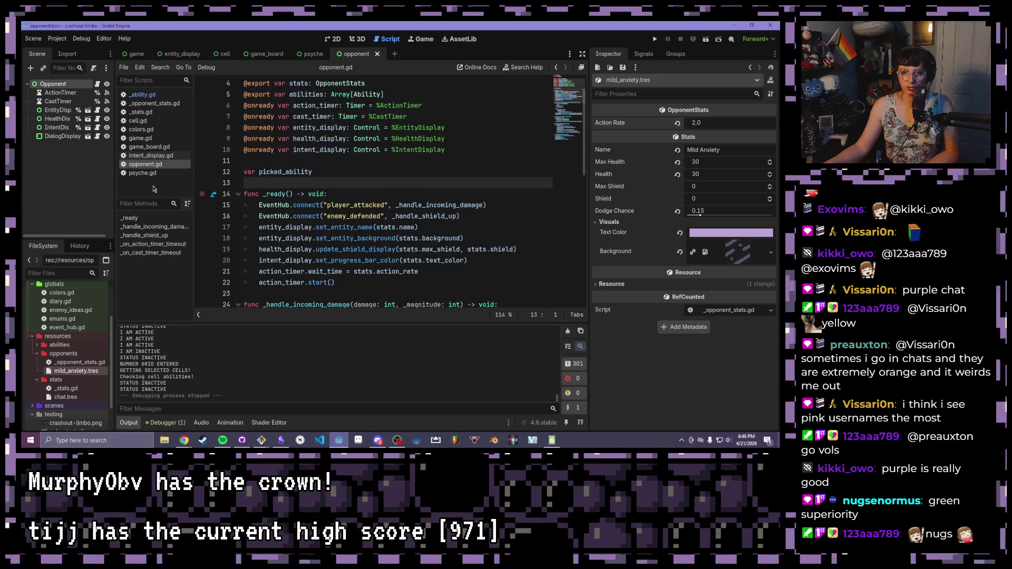
# Replace the 1 in opponent.gd line 52's activate() call with picked_ability, then view _ability.gd
pyautogui.scroll(-8, 436, 235)
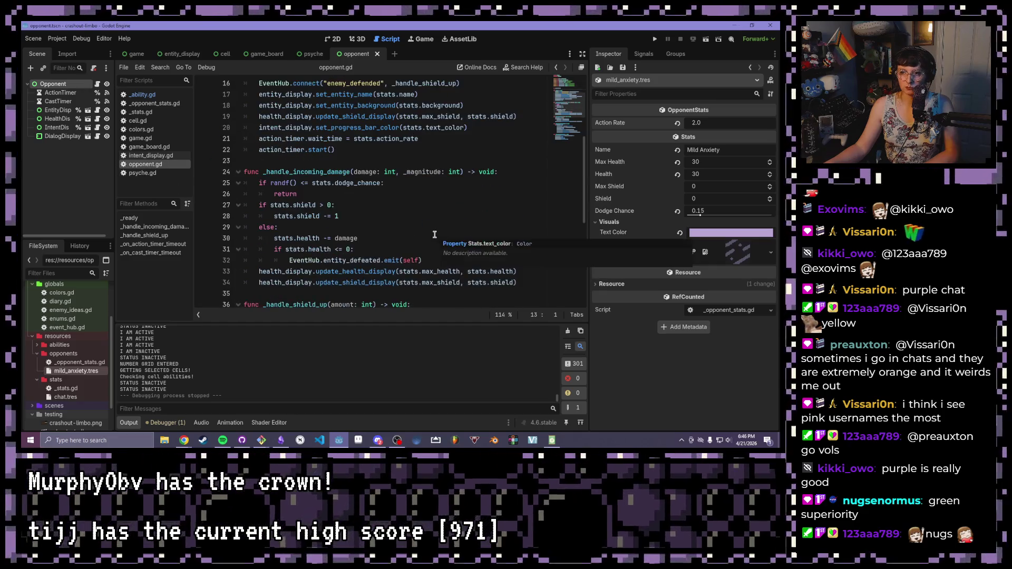
pyautogui.scroll(-2, 426, 236)
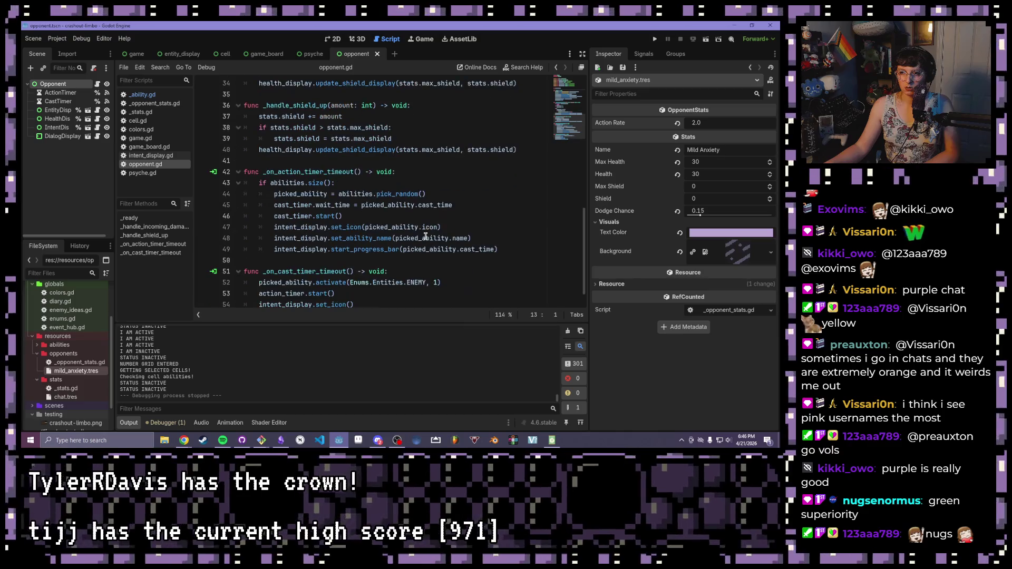
pyautogui.click(469, 183)
pyautogui.click(475, 193)
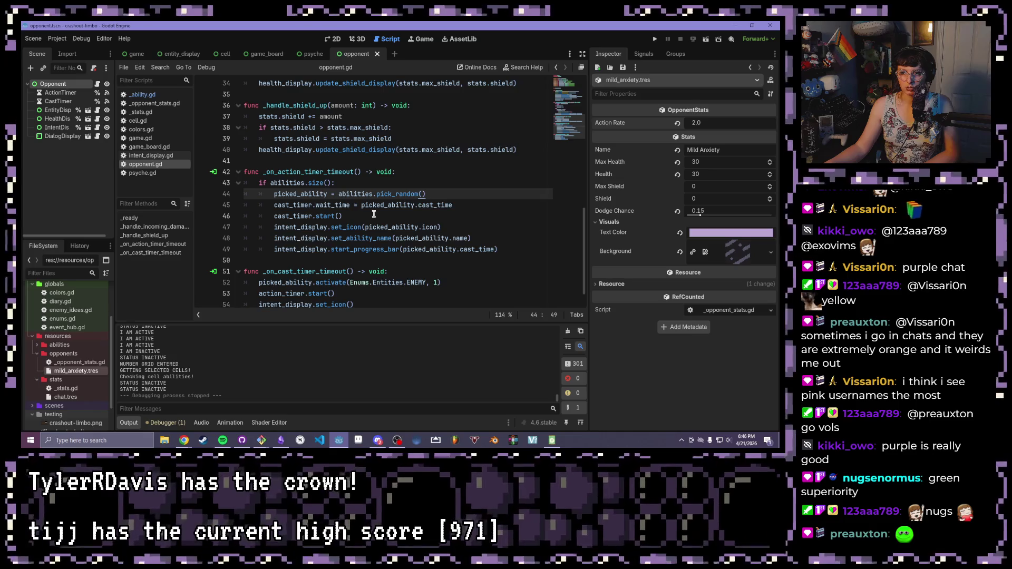
pyautogui.scroll(-1, 374, 214)
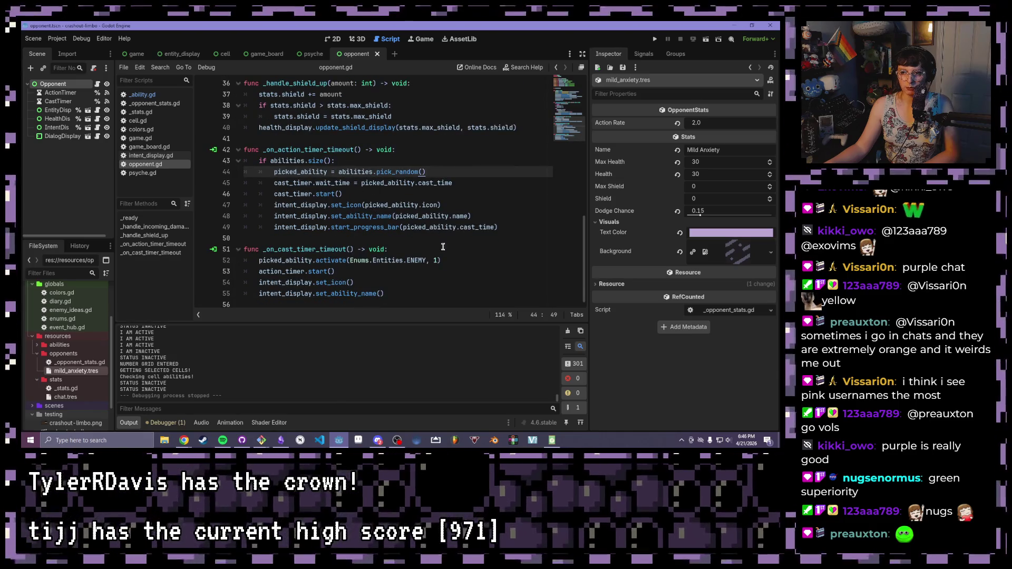
pyautogui.click(435, 261)
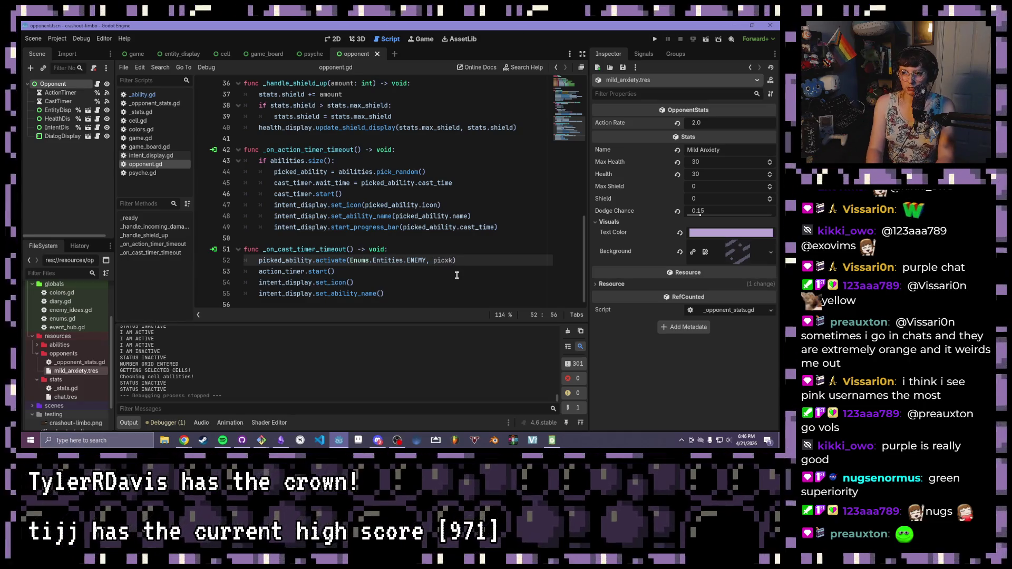
pyautogui.write('k')
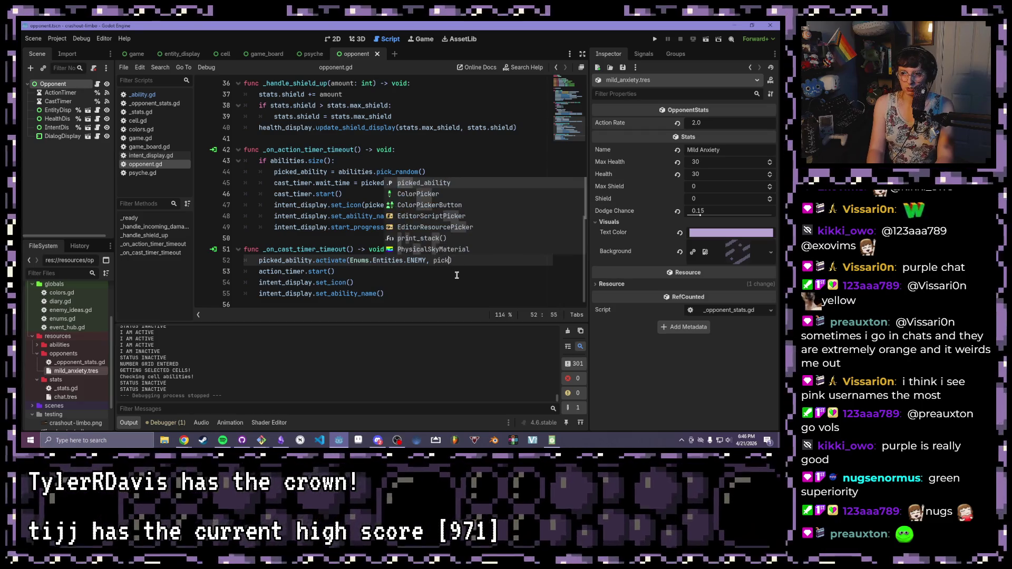
pyautogui.write('et')
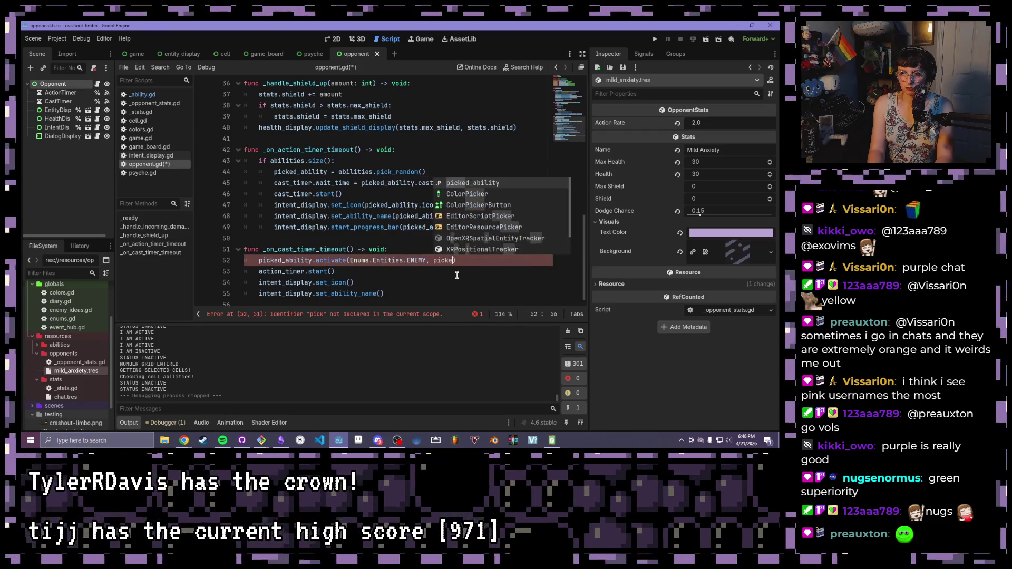
pyautogui.press('BackSpace')
pyautogui.write('d_ability.')
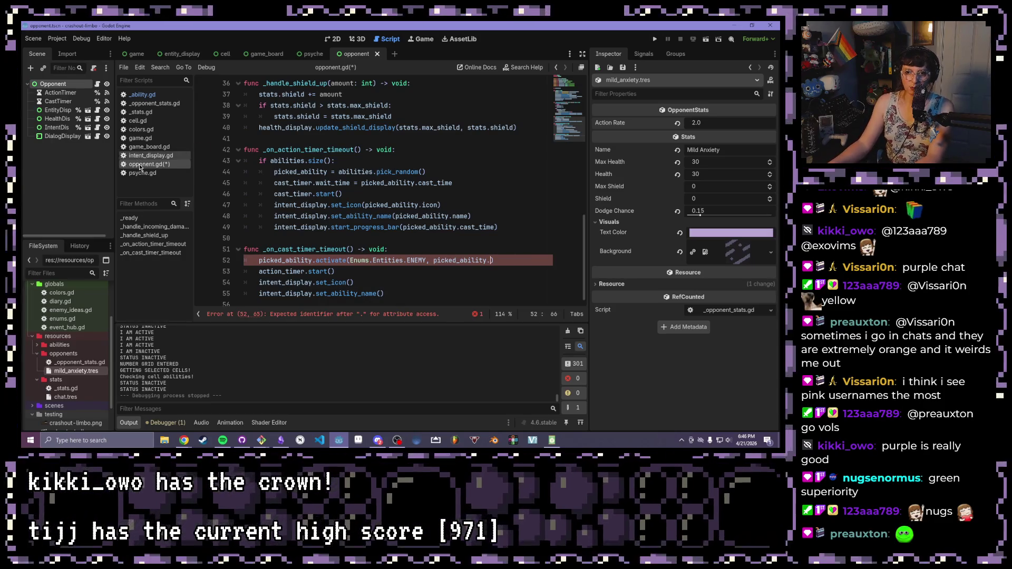
pyautogui.click(148, 99)
pyautogui.scroll(5, 391, 211)
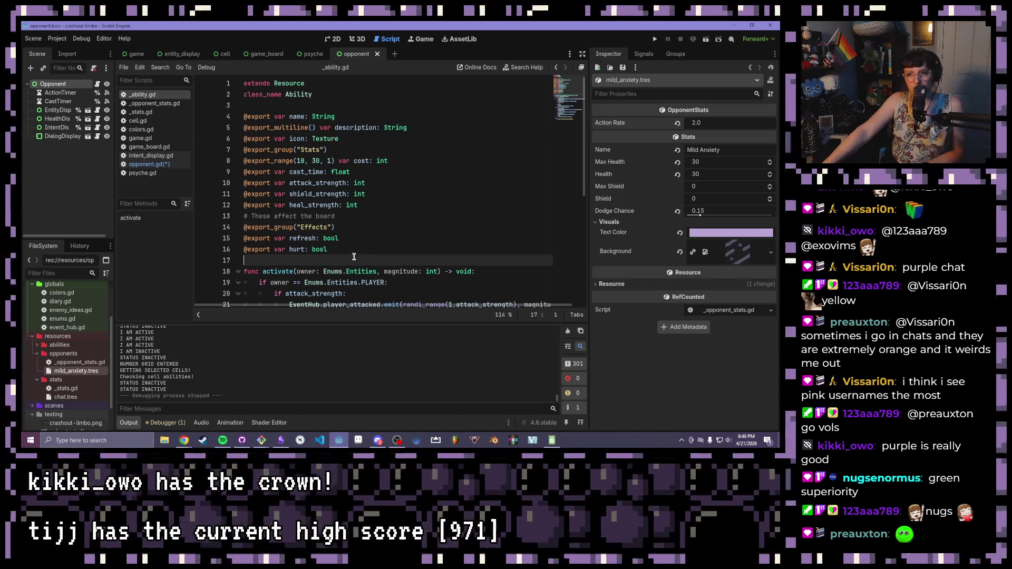
pyautogui.click(422, 211)
pyautogui.moveTo(364, 210)
pyautogui.mouseDown()
pyautogui.moveTo(196, 125)
pyautogui.moveTo(200, 107)
pyautogui.moveTo(202, 123)
pyautogui.moveTo(196, 115)
pyautogui.mouseUp()
pyautogui.rightClick(197, 115)
pyautogui.click(454, 120)
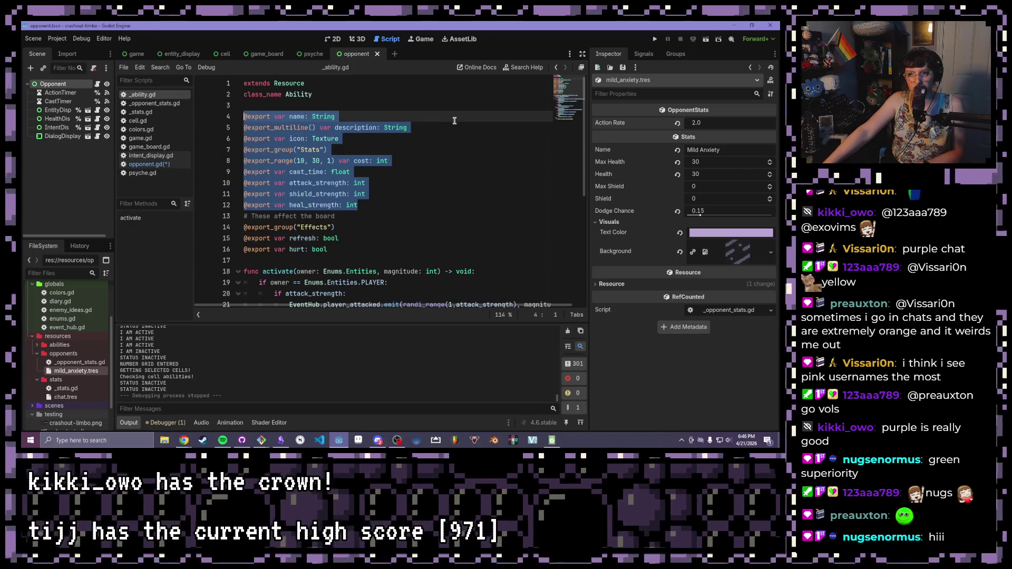
pyautogui.click(453, 145)
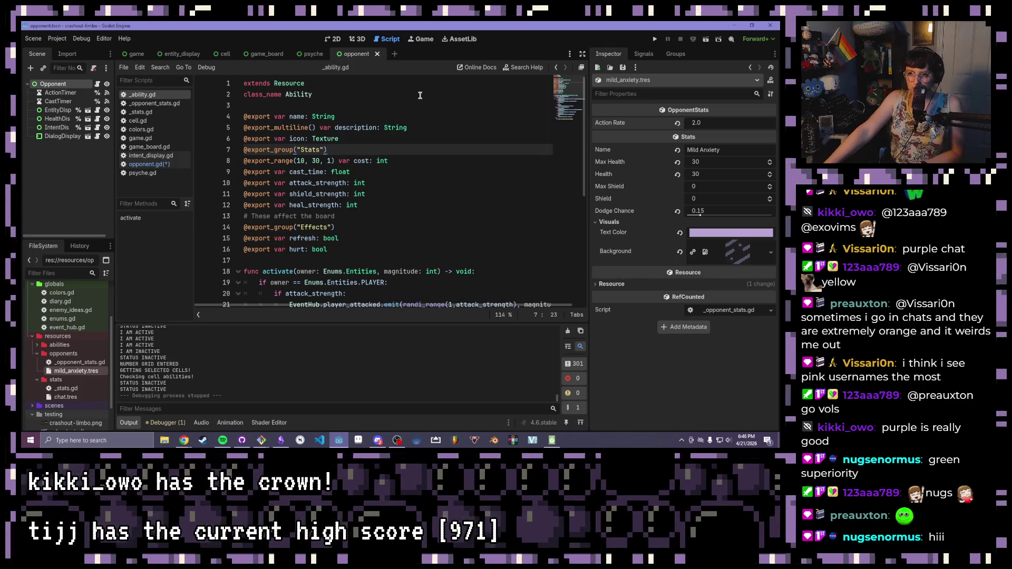
pyautogui.click(404, 161)
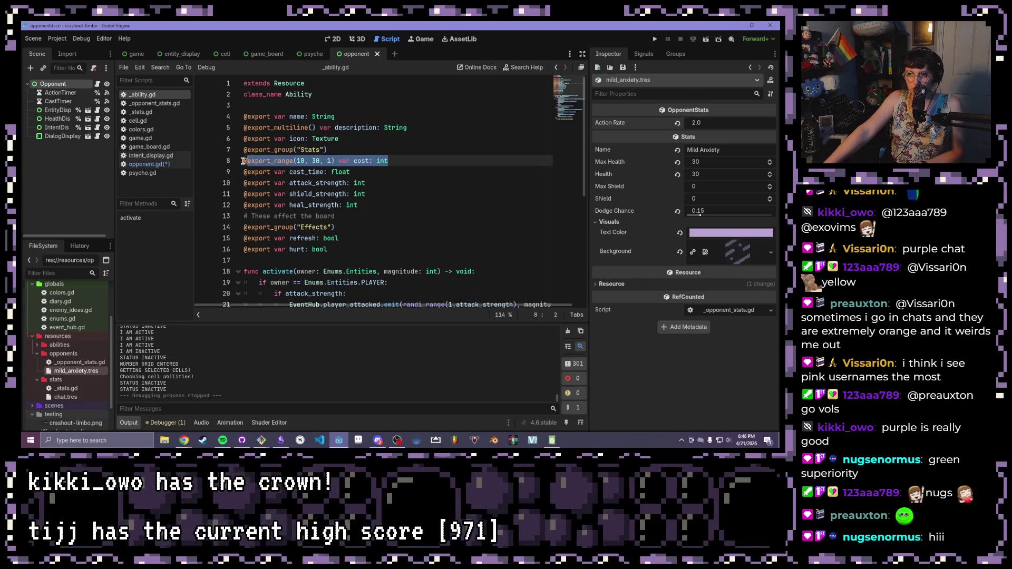
pyautogui.click(361, 171)
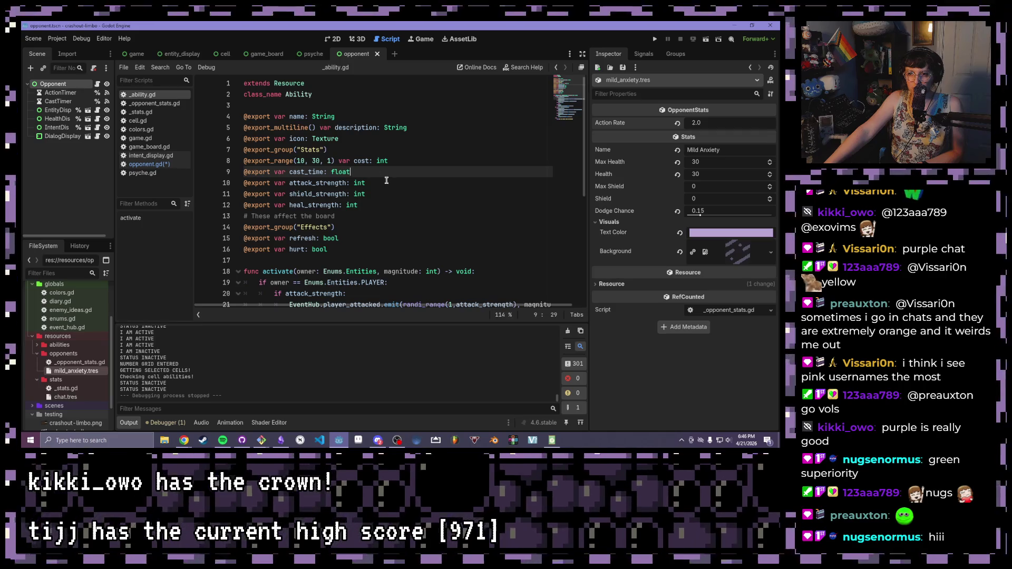
pyautogui.moveTo(365, 183); pyautogui.dragTo(237, 185)
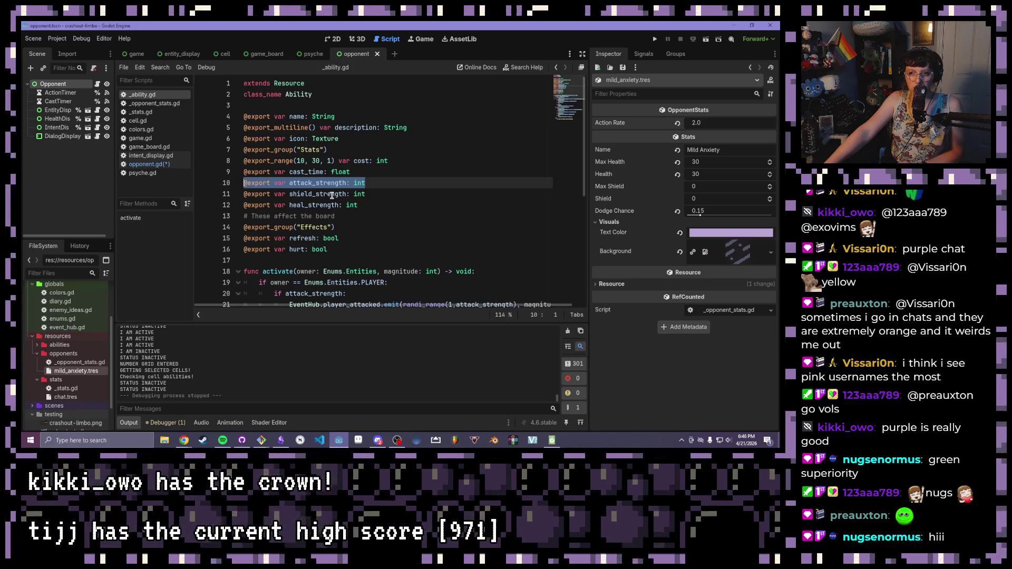
pyautogui.moveTo(409, 182); pyautogui.dragTo(234, 185)
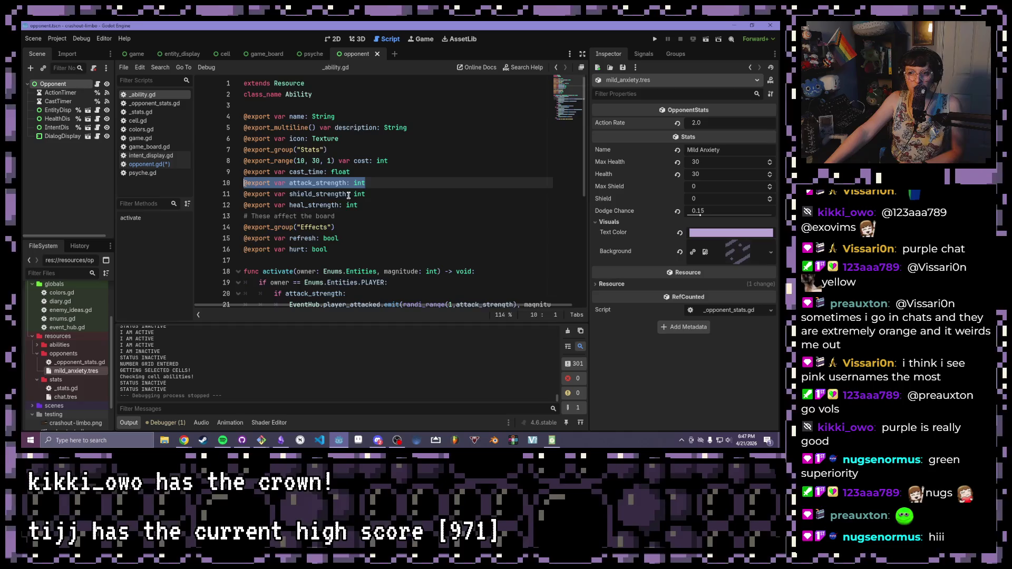
pyautogui.scroll(-1, 349, 195)
pyautogui.scroll(-1, 348, 196)
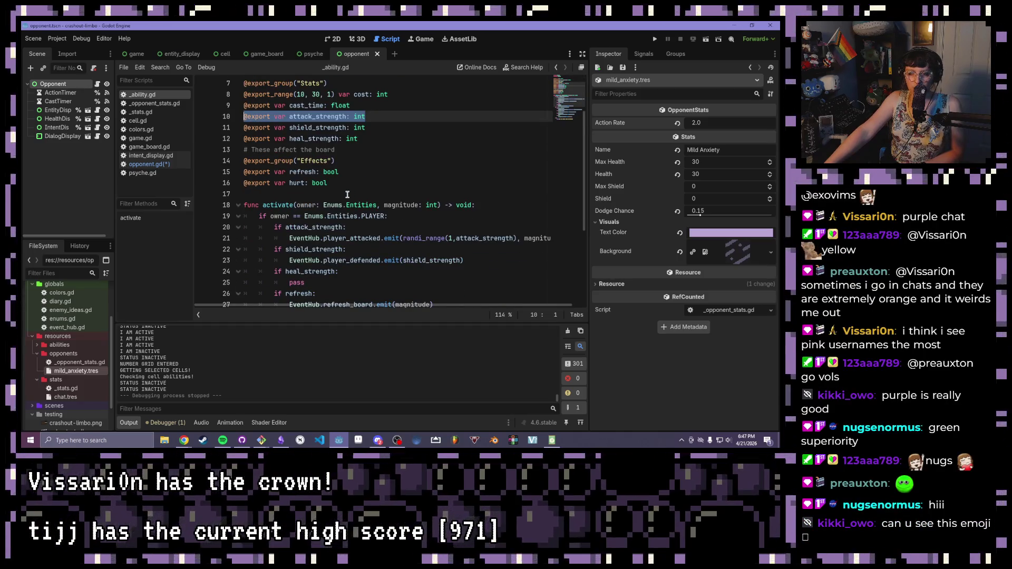
pyautogui.scroll(-1, 347, 194)
pyautogui.click(357, 150)
pyautogui.click(362, 128)
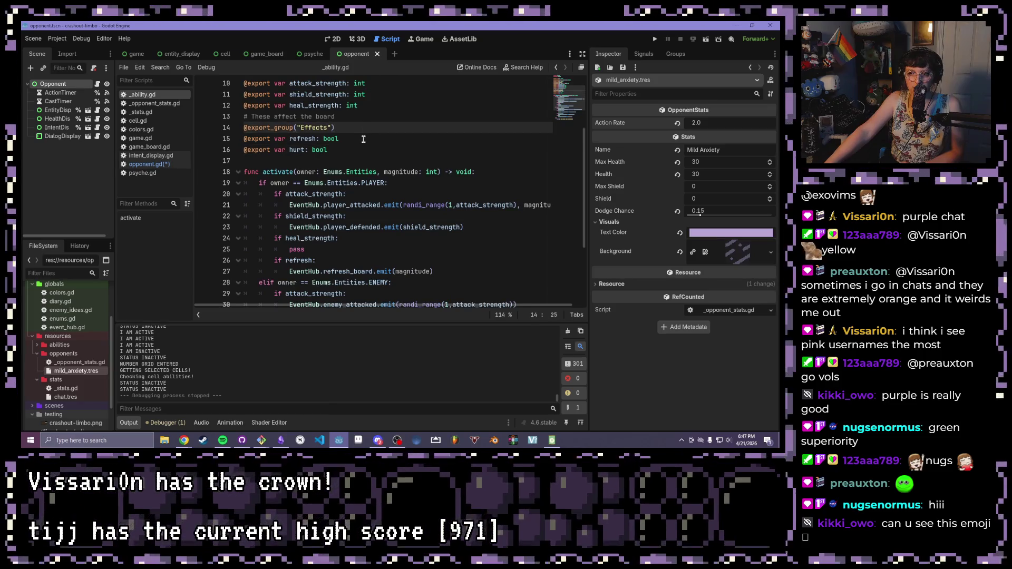
pyautogui.scroll(1, 363, 139)
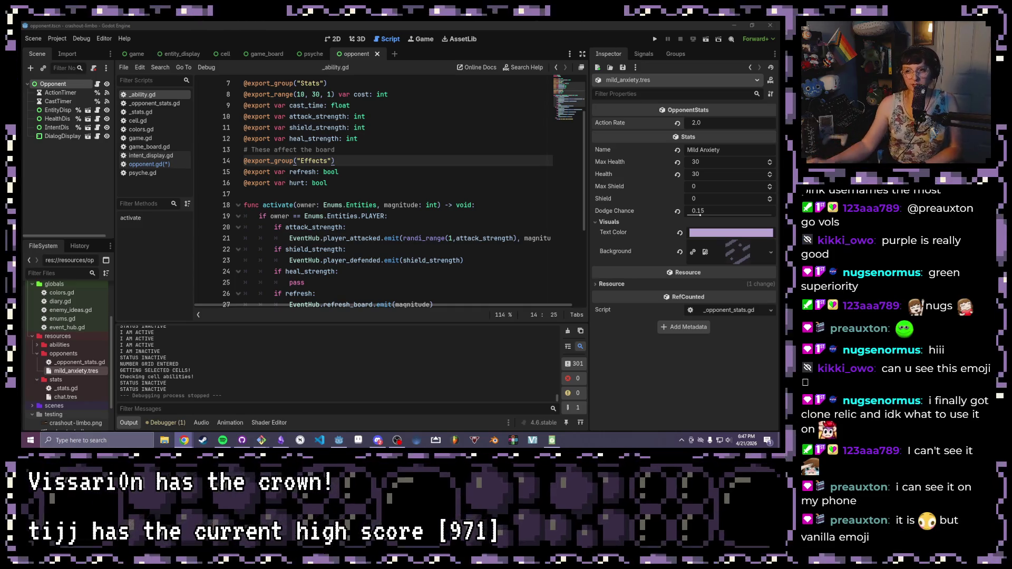
pyautogui.click(363, 182)
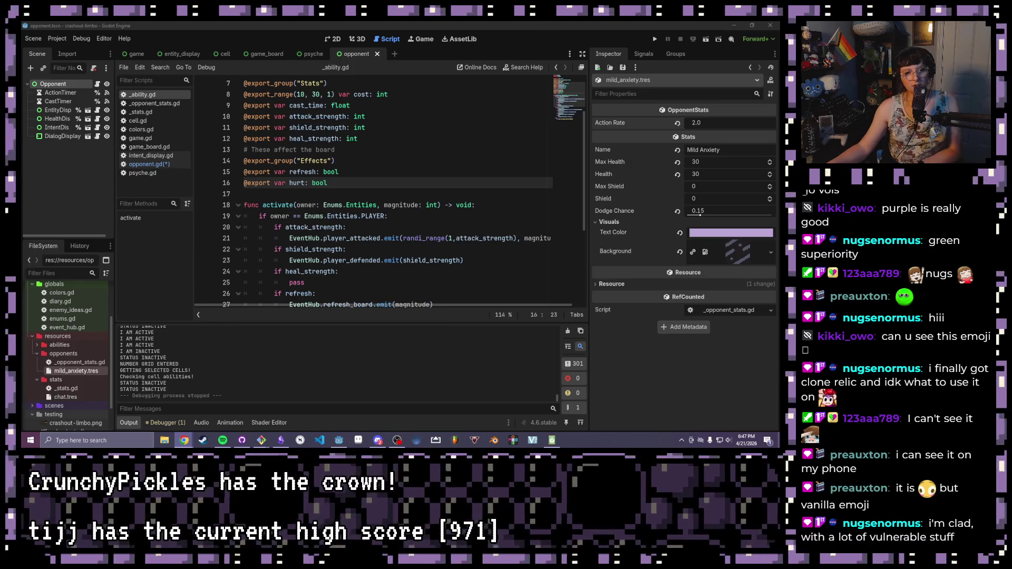
pyautogui.click(469, 160)
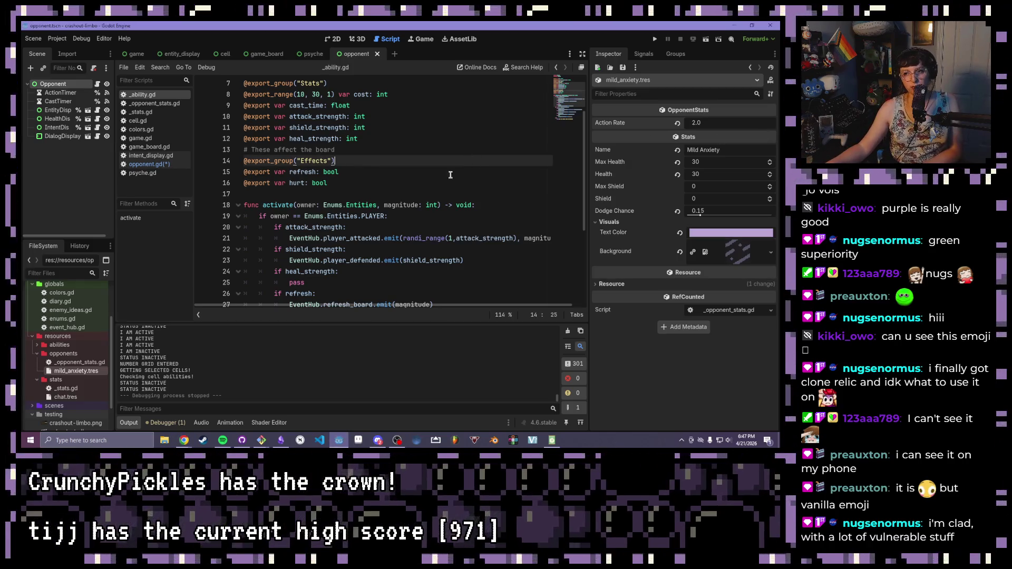
pyautogui.click(445, 186)
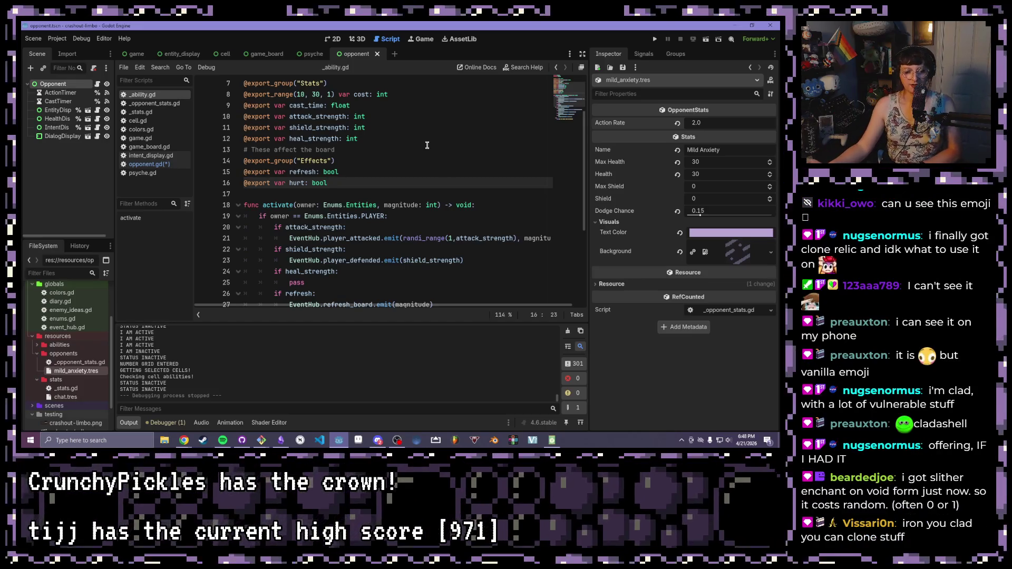
pyautogui.click(427, 145)
pyautogui.click(406, 171)
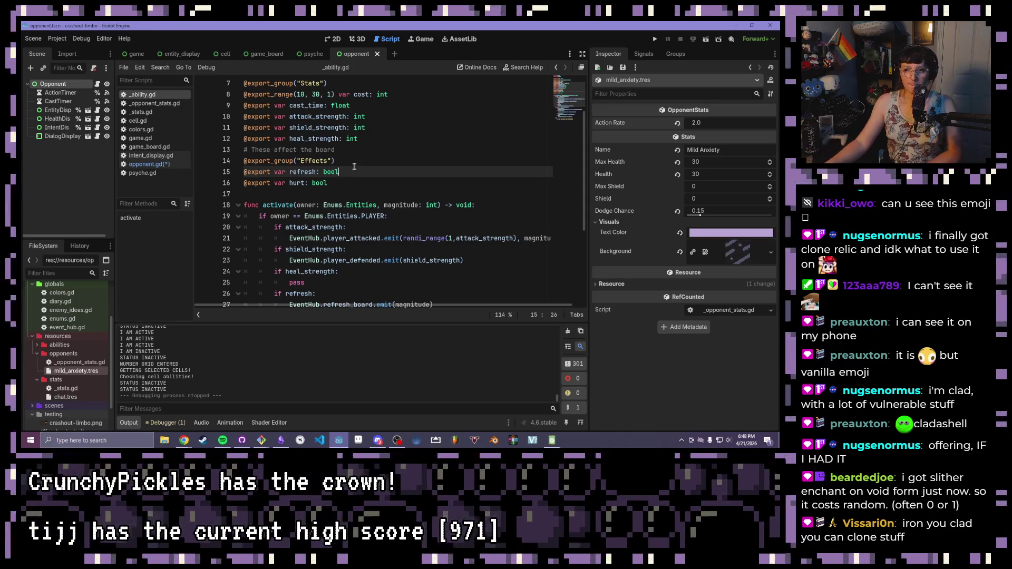
pyautogui.scroll(-3, 355, 167)
pyautogui.scroll(2, 357, 177)
pyautogui.scroll(1, 357, 176)
pyautogui.click(373, 160)
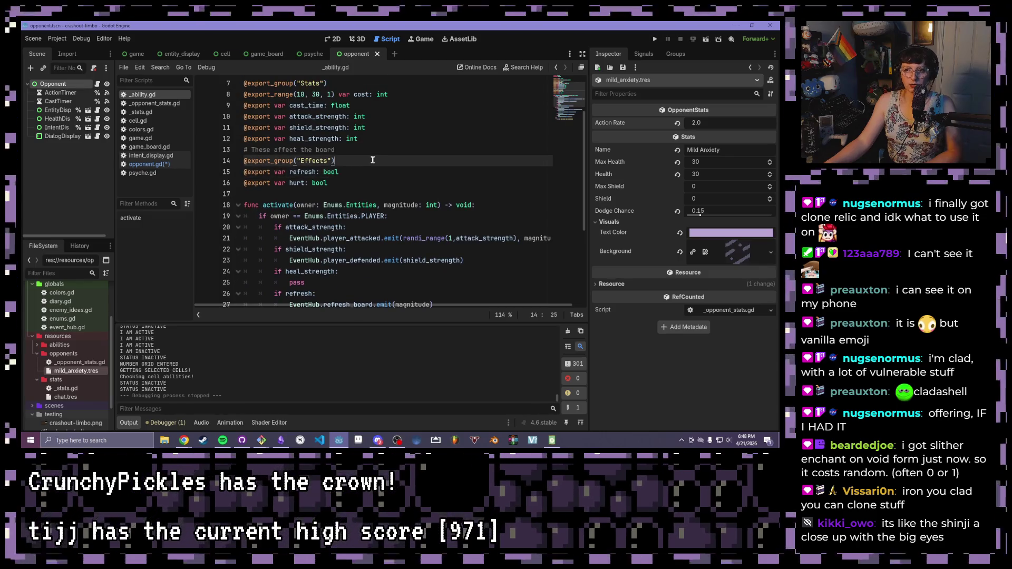
pyautogui.moveTo(379, 139); pyautogui.dragTo(239, 104)
pyautogui.click(354, 161)
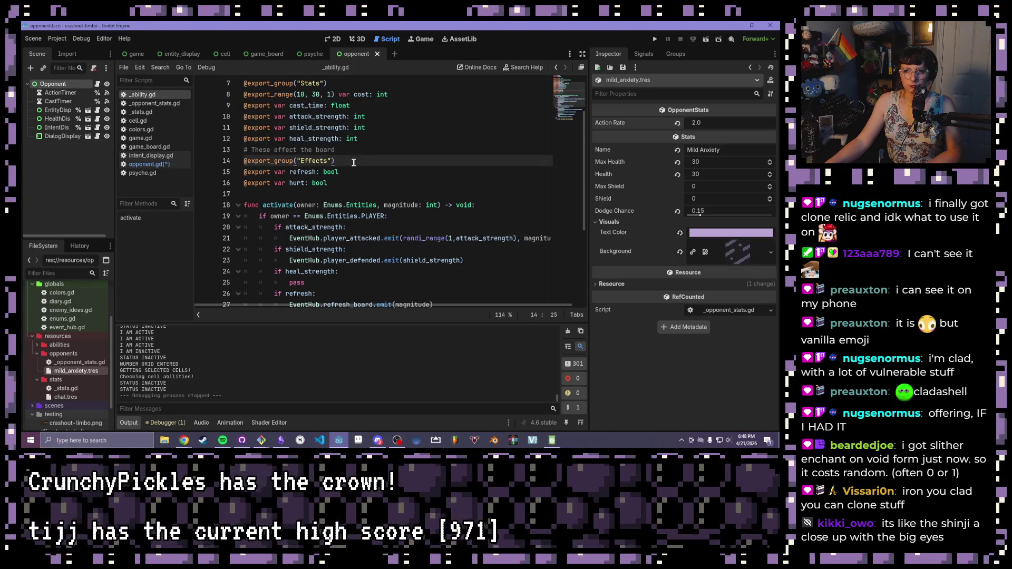
pyautogui.click(367, 139)
pyautogui.press('Return')
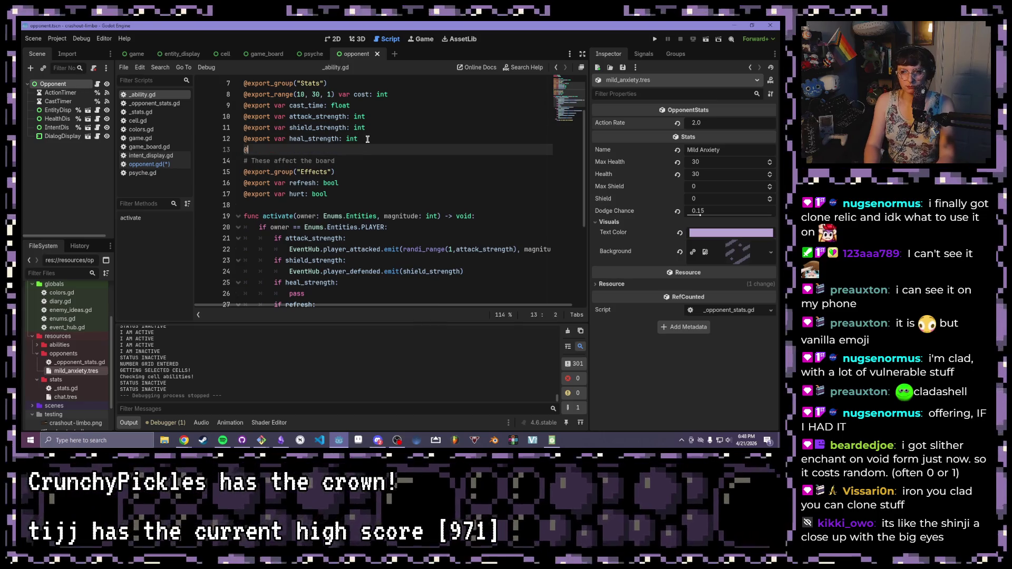
pyautogui.write('export var ca')
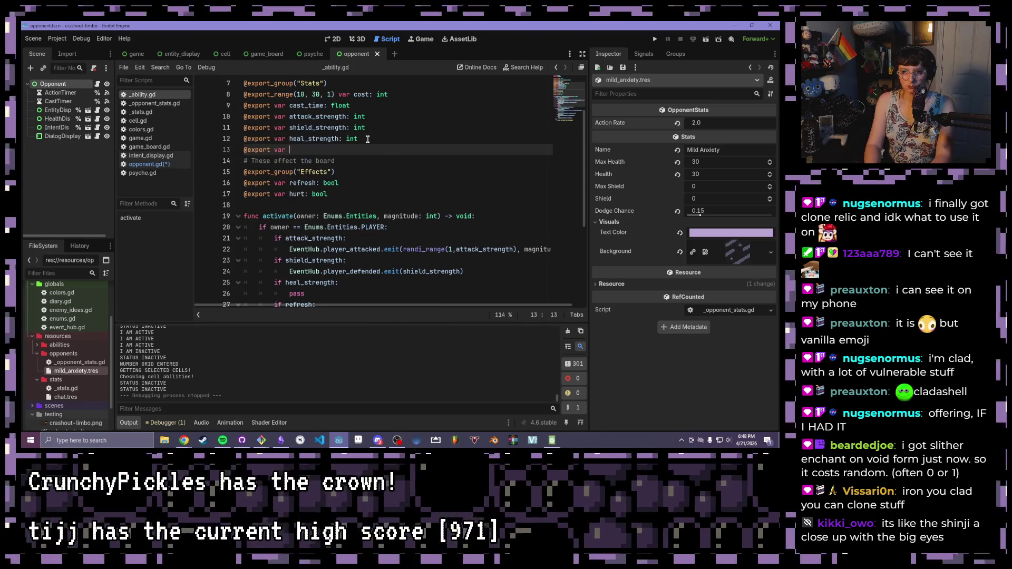
pyautogui.write('st_strength')
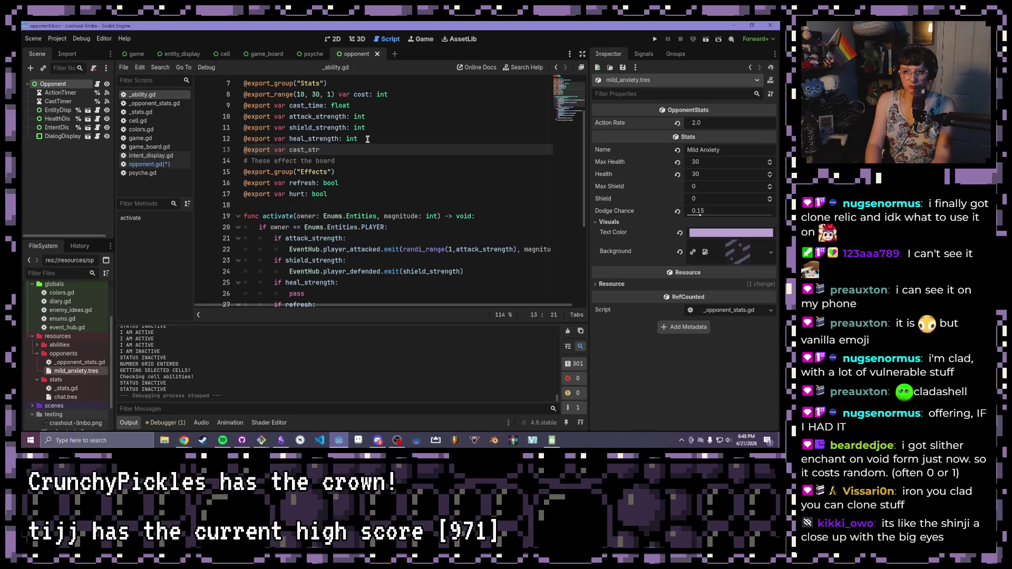
pyautogui.write(':')
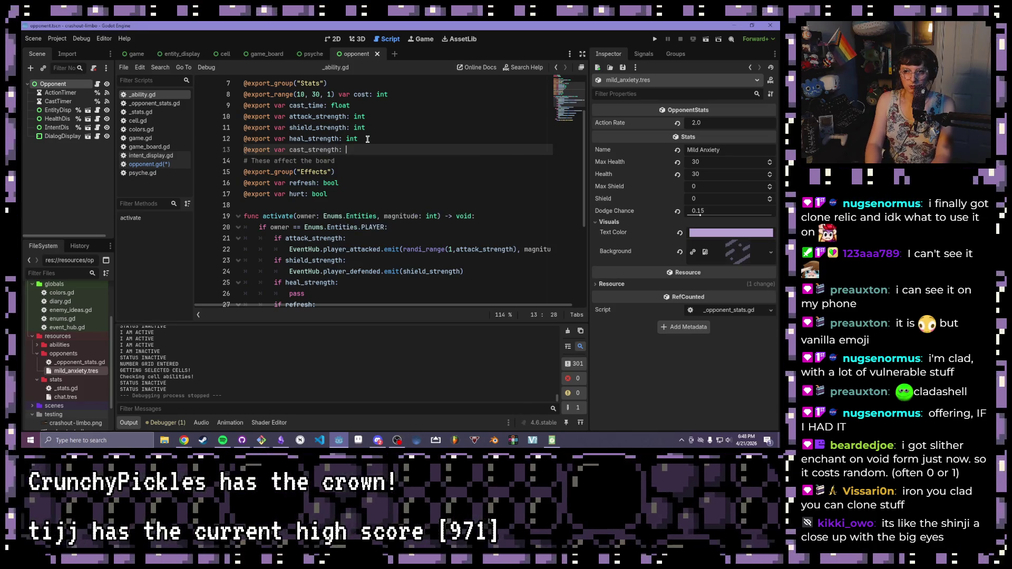
pyautogui.press('BackSpace')
pyautogui.press('BackSpace')
pyautogui.write('int')
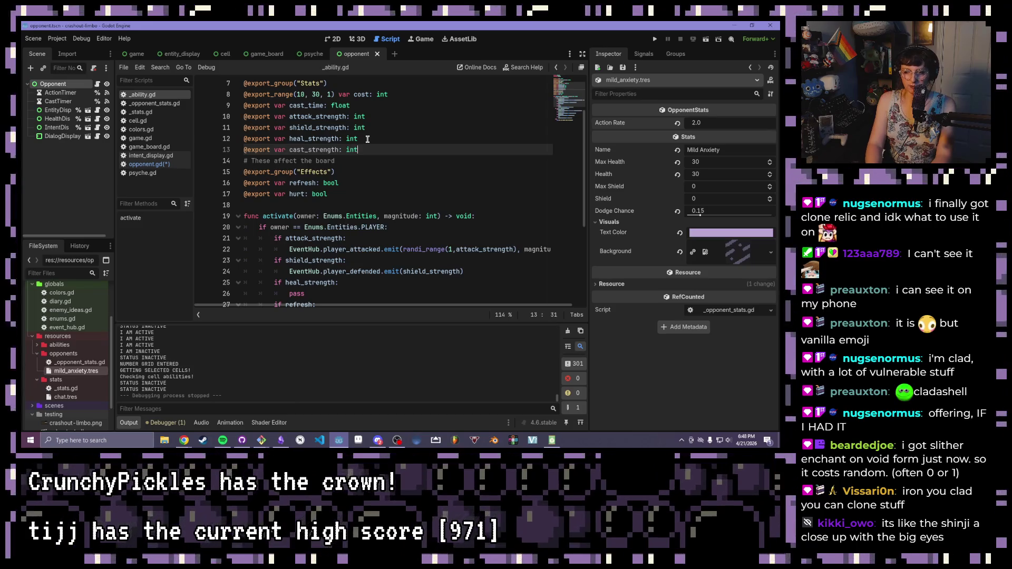
pyautogui.hotkey('ctrl', 's')
# Fix the parse error by passing picked_ability.cast_strength to activate on opponent.gd line 52
pyautogui.click(342, 116)
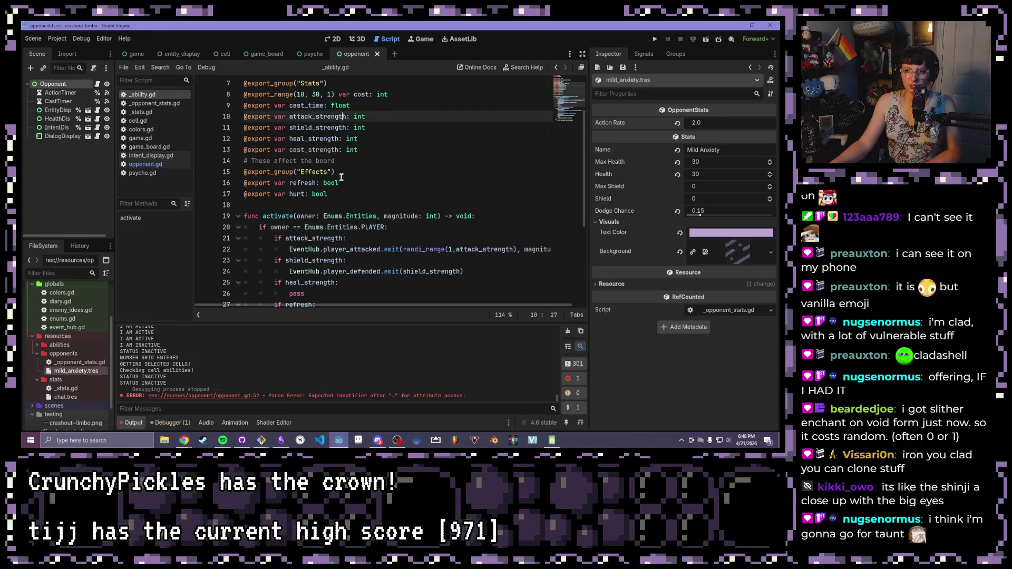
pyautogui.moveTo(336, 195); pyautogui.dragTo(216, 172)
pyautogui.click(361, 198)
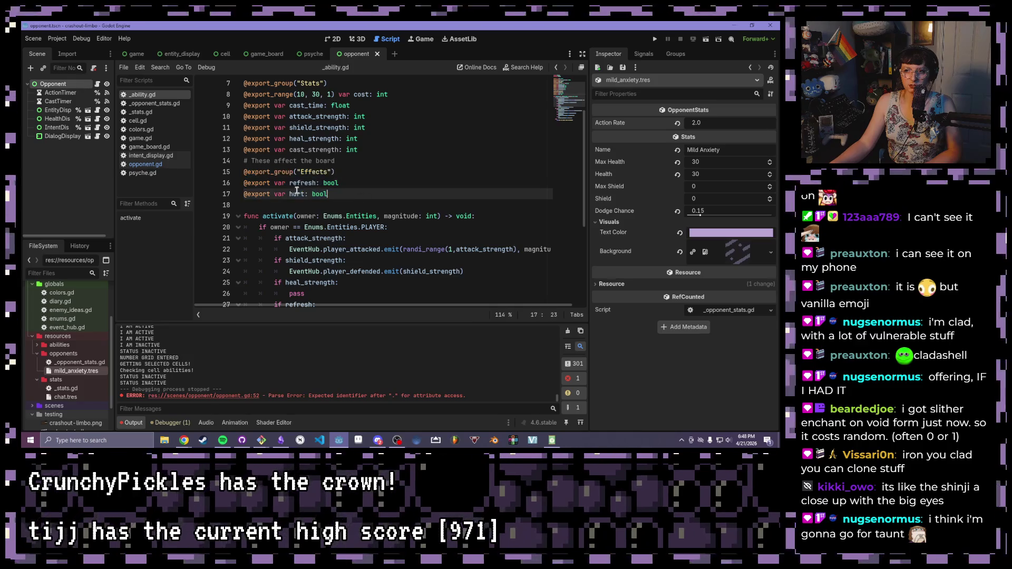
pyautogui.click(145, 164)
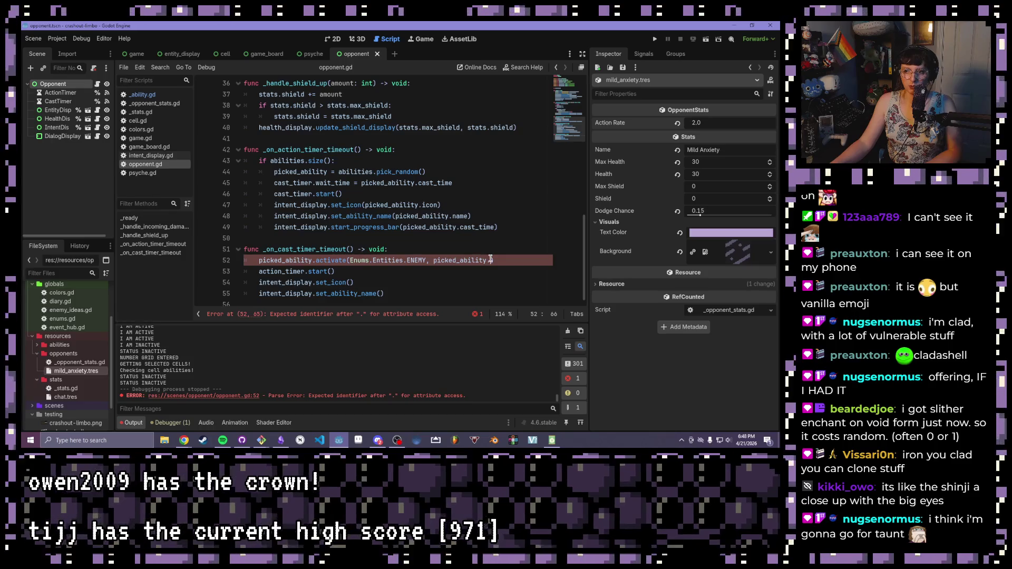
pyautogui.write('cast_')
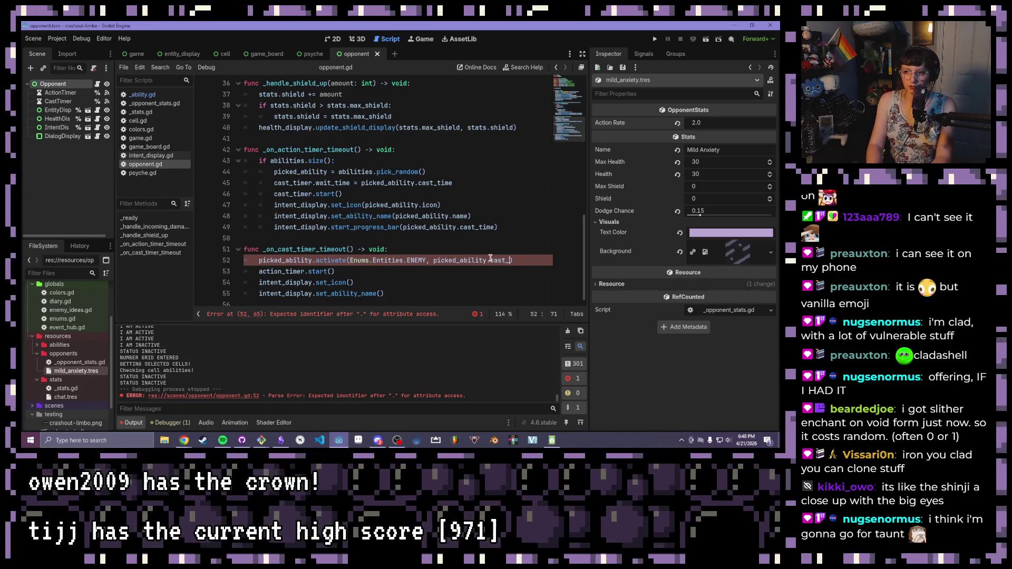
pyautogui.write('strength')
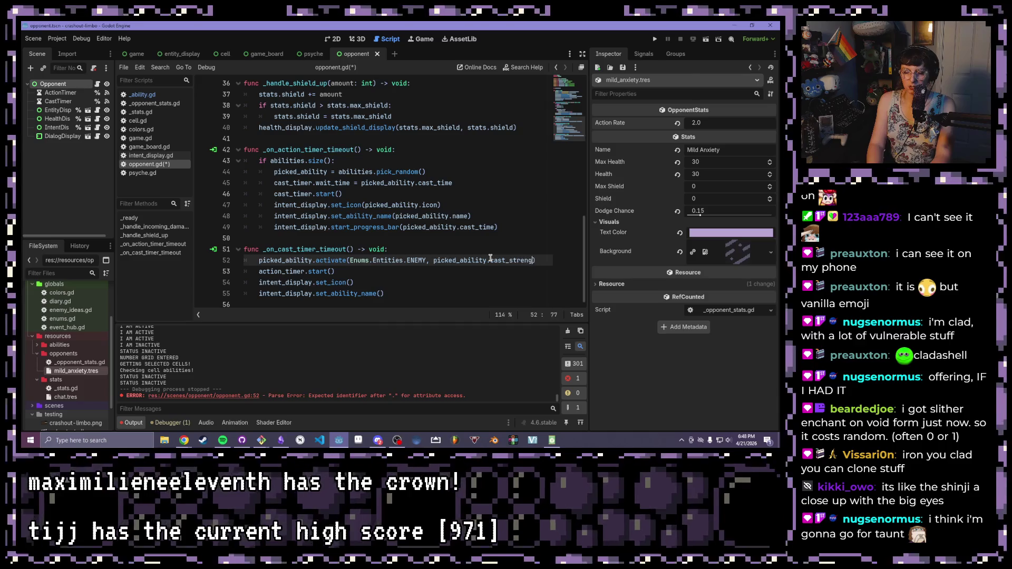
pyautogui.hotkey('ctrl', 's')
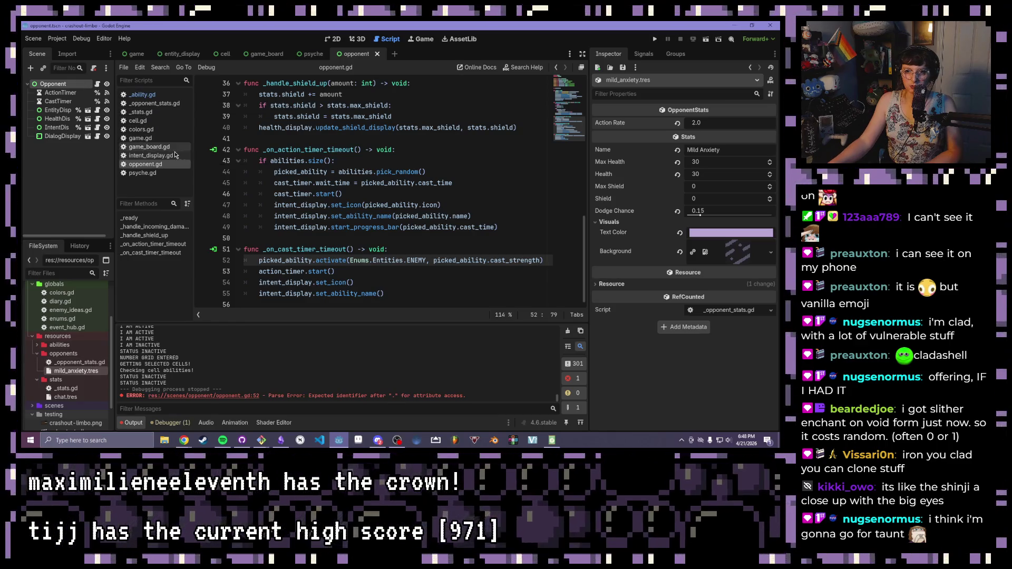
pyautogui.click(153, 103)
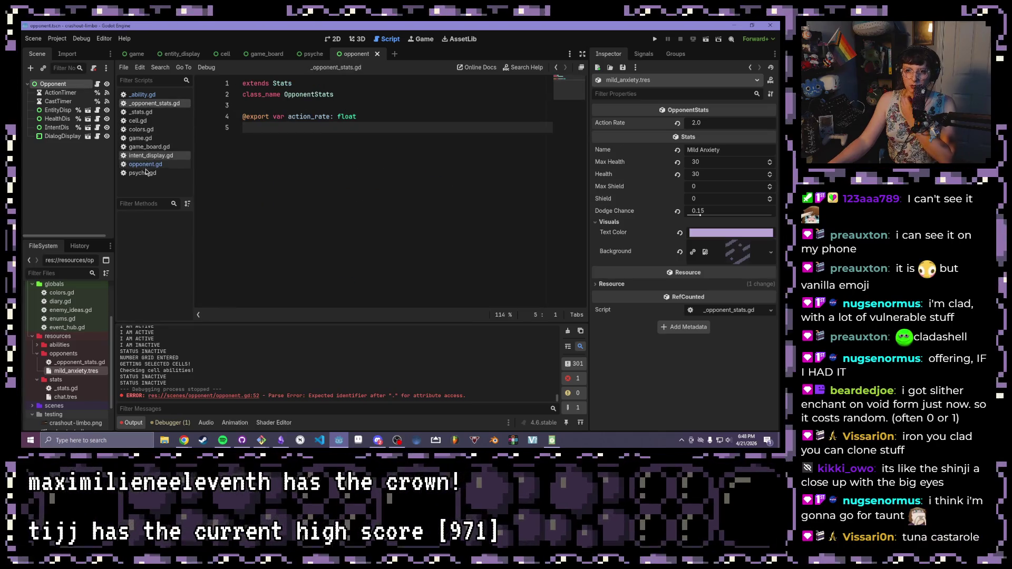
pyautogui.click(142, 94)
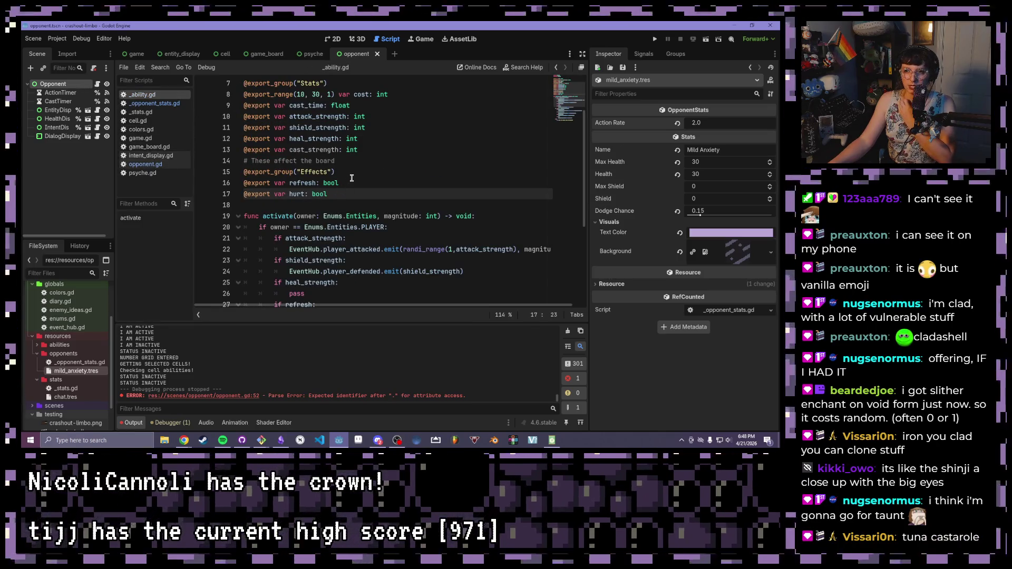
pyautogui.click(365, 150)
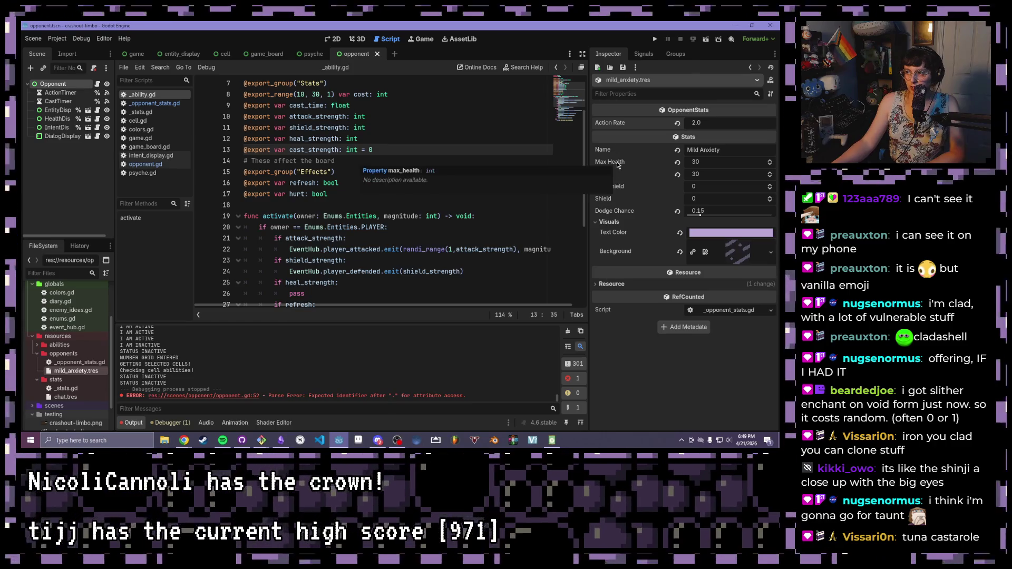
pyautogui.click(37, 345)
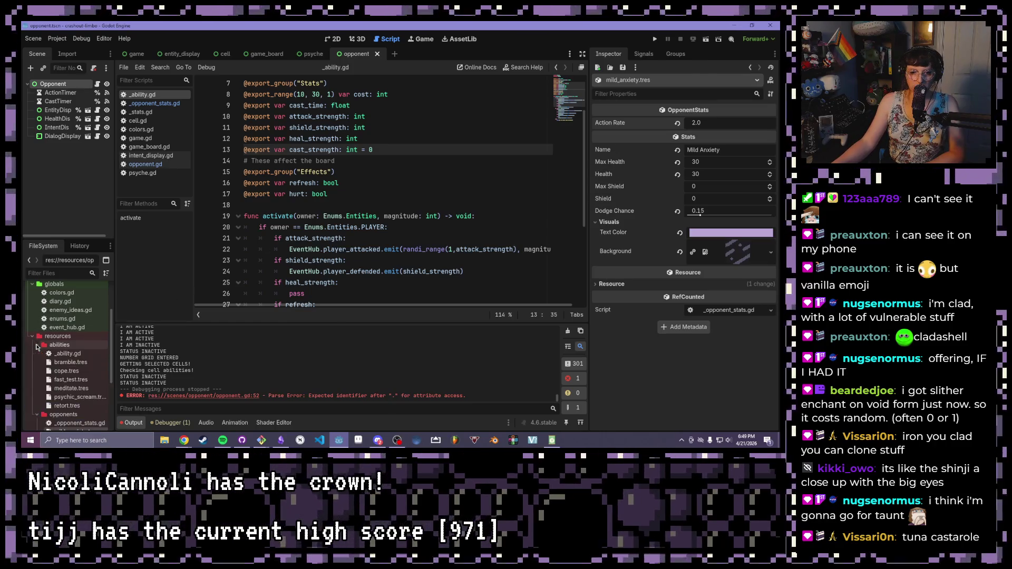
pyautogui.click(70, 362)
pyautogui.click(714, 295)
pyautogui.write('6')
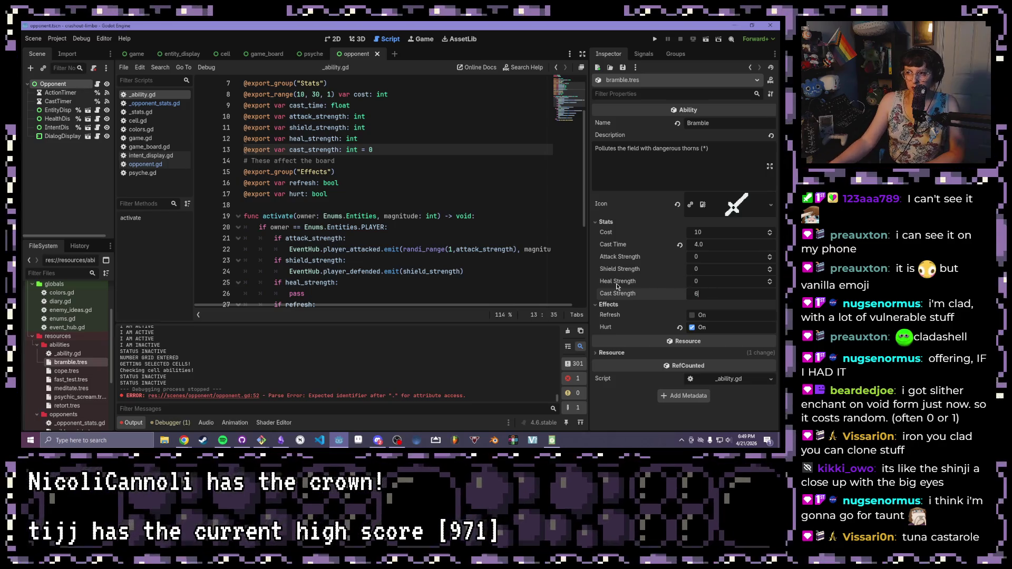
pyautogui.press('Return')
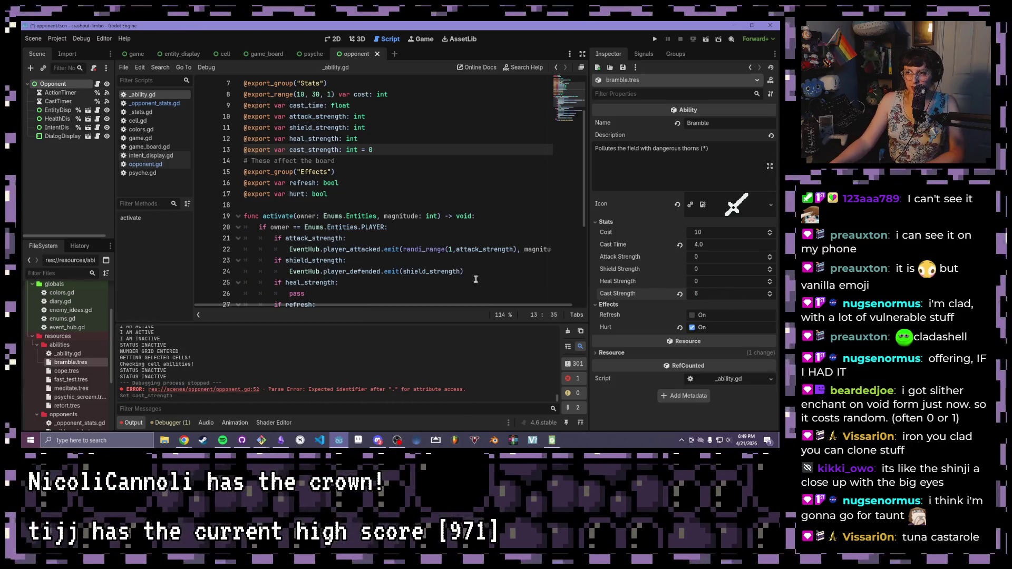
pyautogui.scroll(-3, 325, 244)
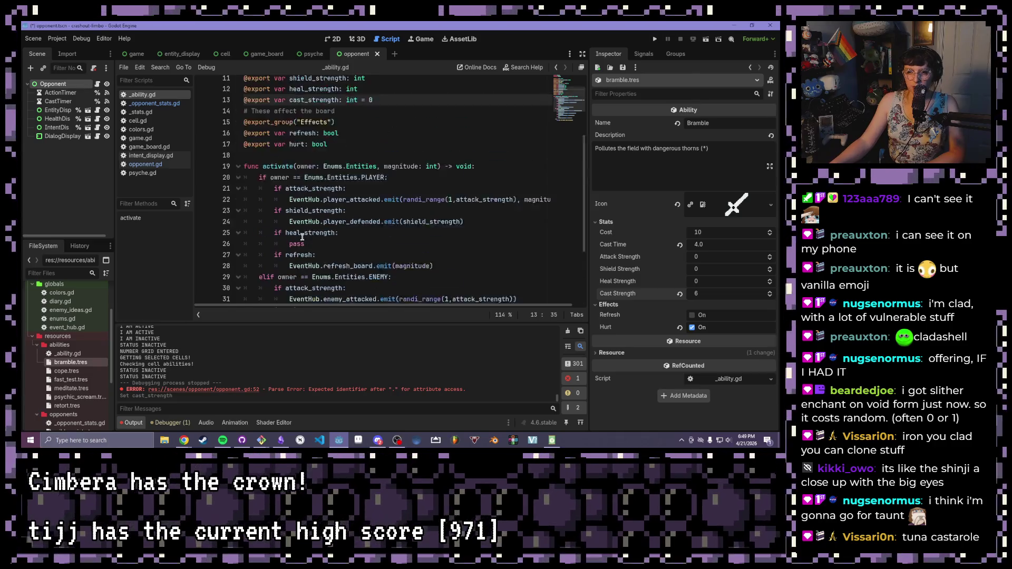
pyautogui.scroll(2, 326, 244)
pyautogui.click(654, 39)
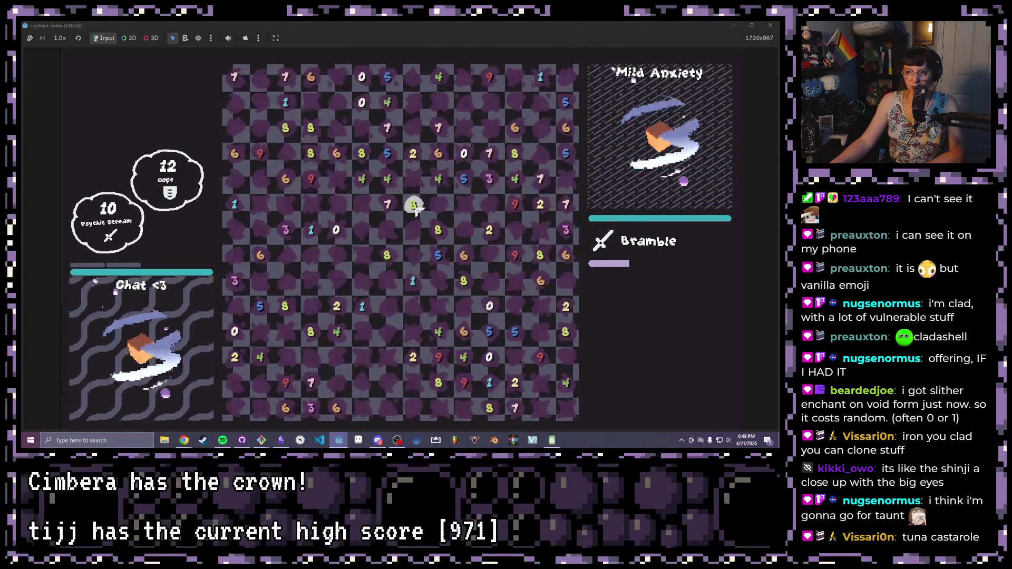
# Chain tiles like 8-4, 8-*-2 and 6-*-6 until the opponent dies and the debugger breaks
pyautogui.moveTo(415, 207); pyautogui.dragTo(439, 181)
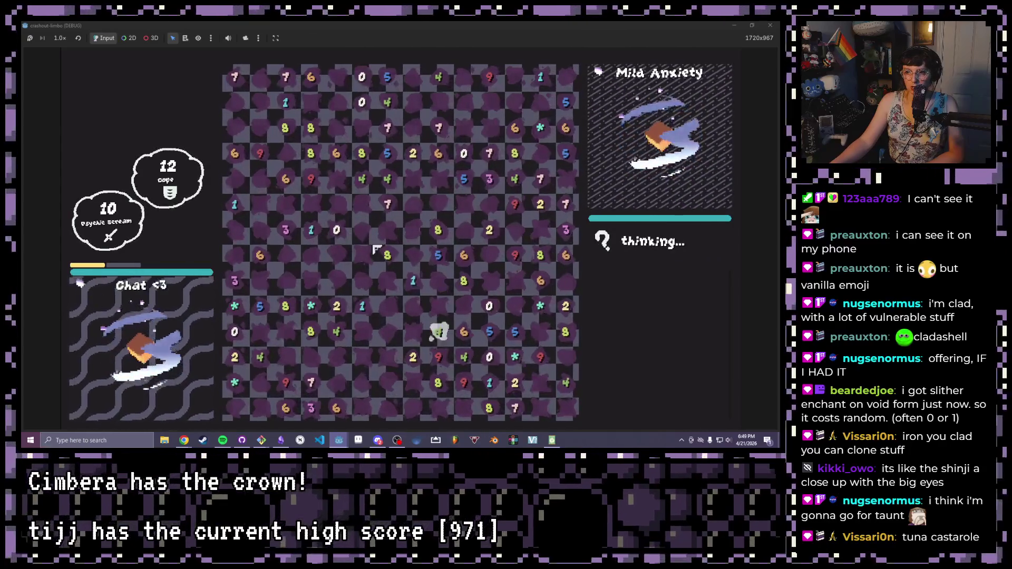
pyautogui.moveTo(336, 357)
pyautogui.mouseDown()
pyautogui.moveTo(310, 391)
pyautogui.moveTo(301, 384)
pyautogui.moveTo(310, 402)
pyautogui.moveTo(321, 399)
pyautogui.mouseUp()
pyautogui.moveTo(336, 306); pyautogui.dragTo(285, 305)
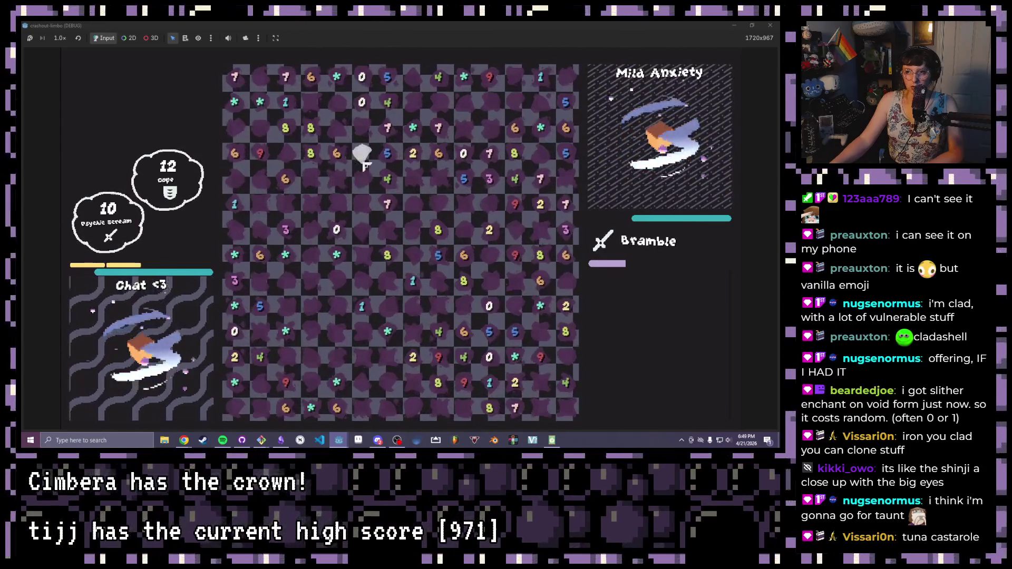
pyautogui.moveTo(339, 153)
pyautogui.mouseDown()
pyautogui.moveTo(314, 164)
pyautogui.moveTo(337, 154)
pyautogui.mouseUp()
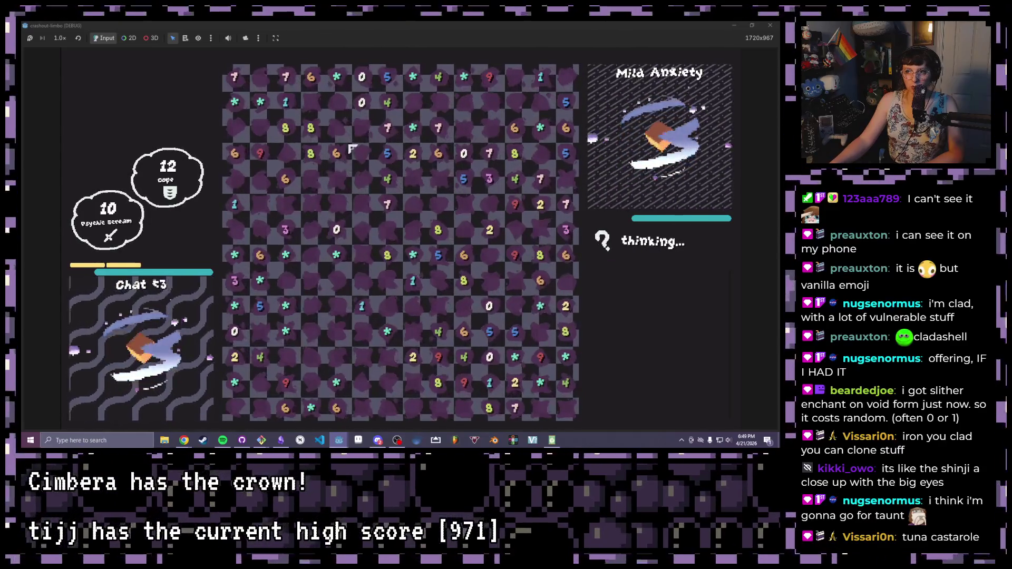
pyautogui.moveTo(516, 86)
pyautogui.mouseDown()
pyautogui.moveTo(540, 78)
pyautogui.moveTo(464, 78)
pyautogui.moveTo(474, 80)
pyautogui.mouseUp()
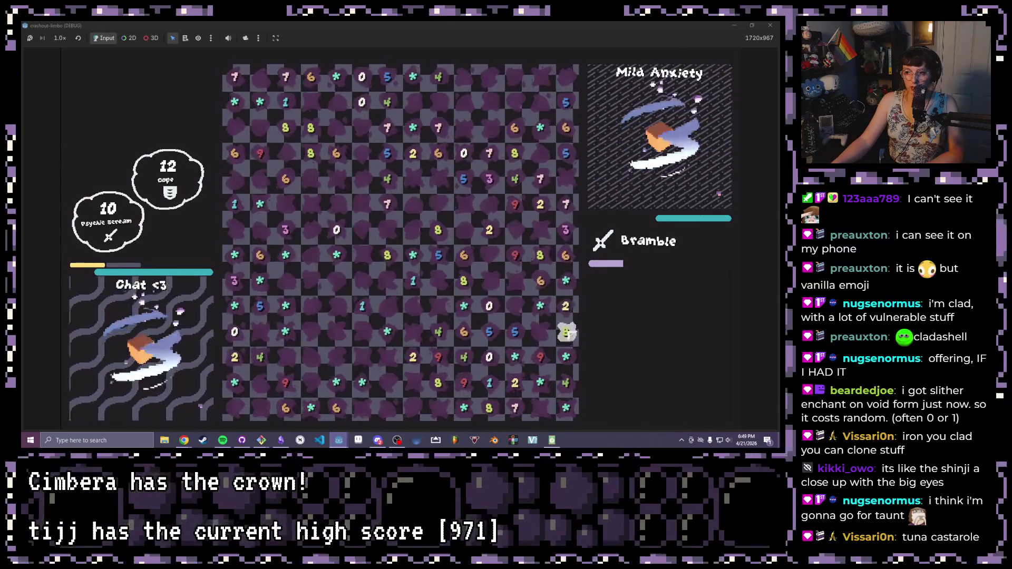
pyautogui.click(566, 333)
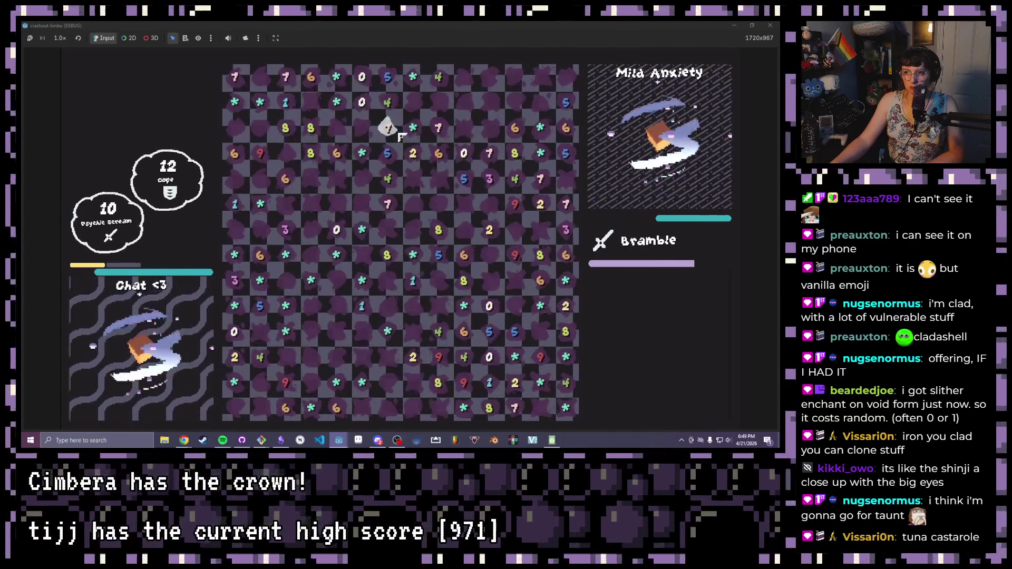
pyautogui.moveTo(516, 129)
pyautogui.mouseDown()
pyautogui.moveTo(570, 126)
pyautogui.moveTo(580, 138)
pyautogui.mouseUp()
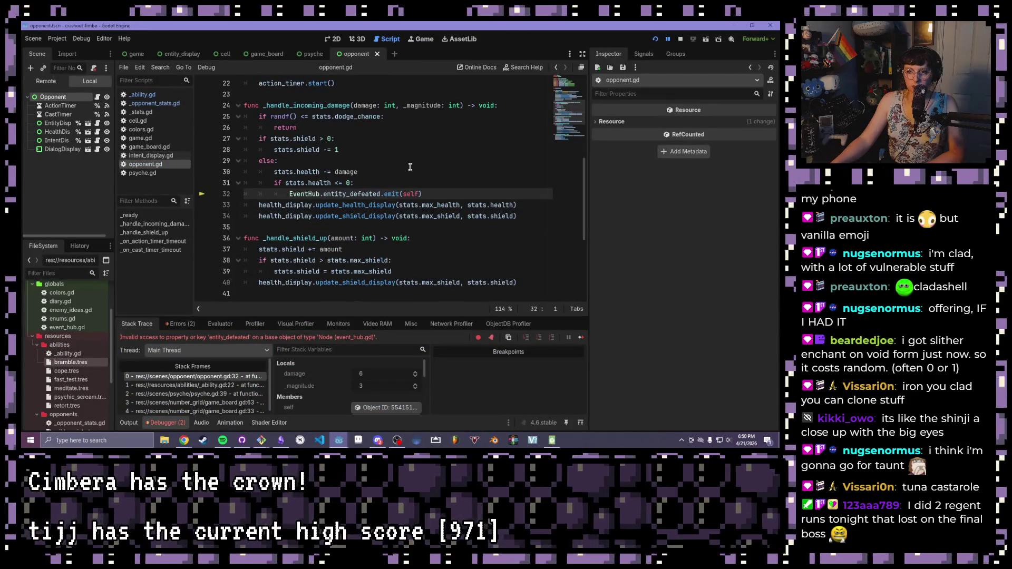
# Review the failing emit on opponent.gd line 32, then open event_hub.gd and browse its signals
pyautogui.click(409, 172)
pyautogui.click(427, 194)
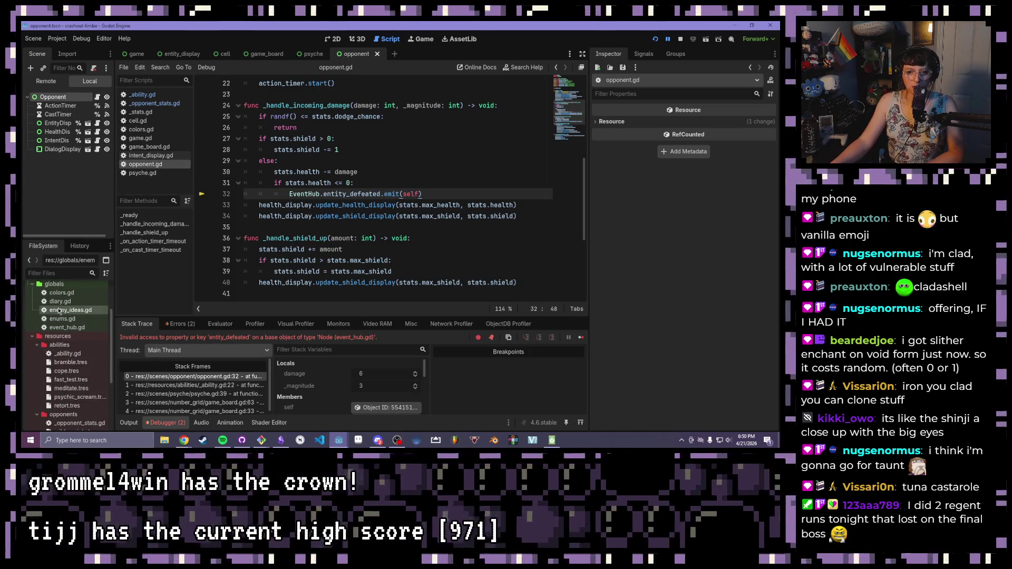
pyautogui.doubleClick(64, 328)
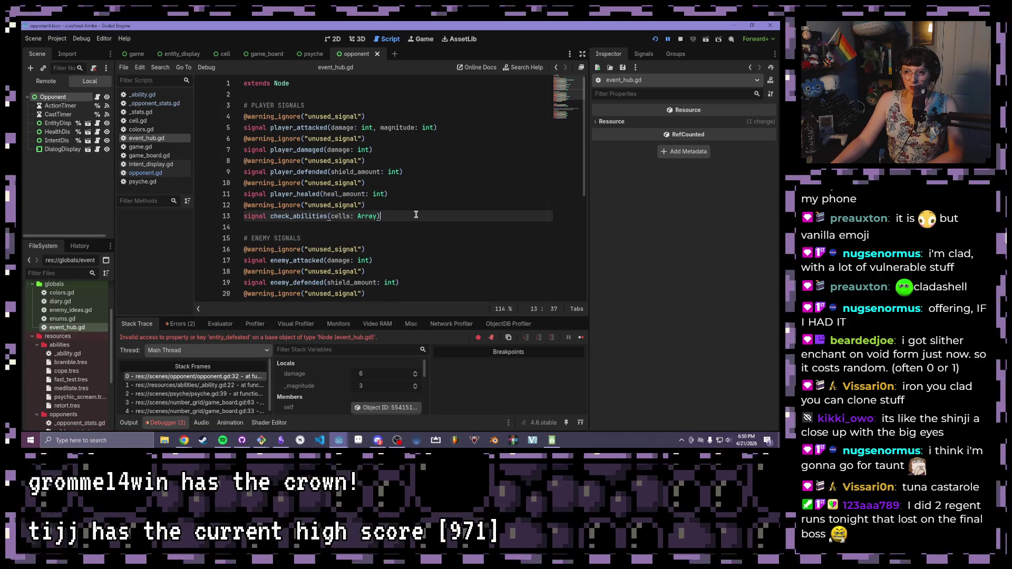
pyautogui.scroll(-3, 416, 215)
pyautogui.scroll(-2, 414, 213)
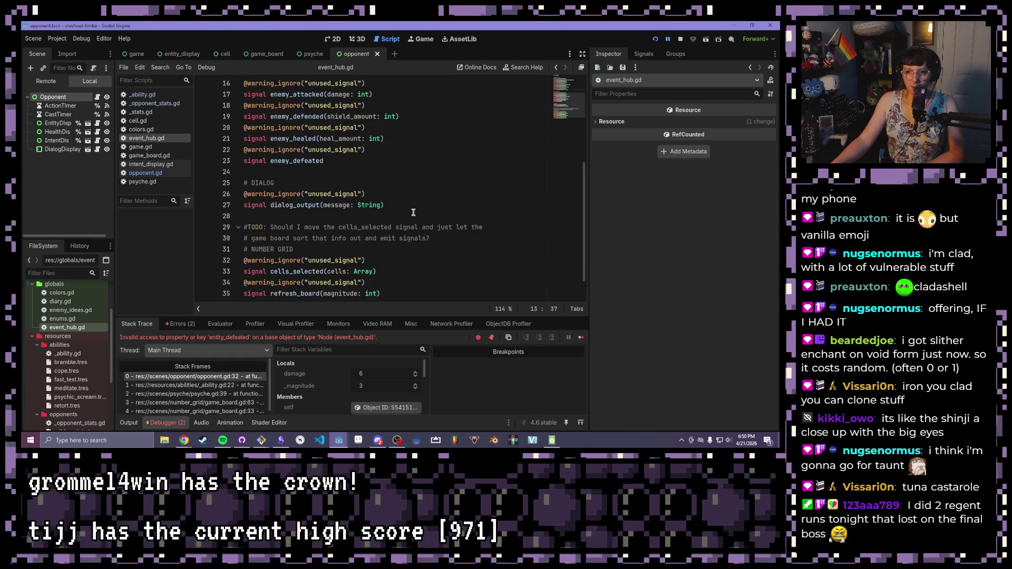
pyautogui.scroll(2, 412, 213)
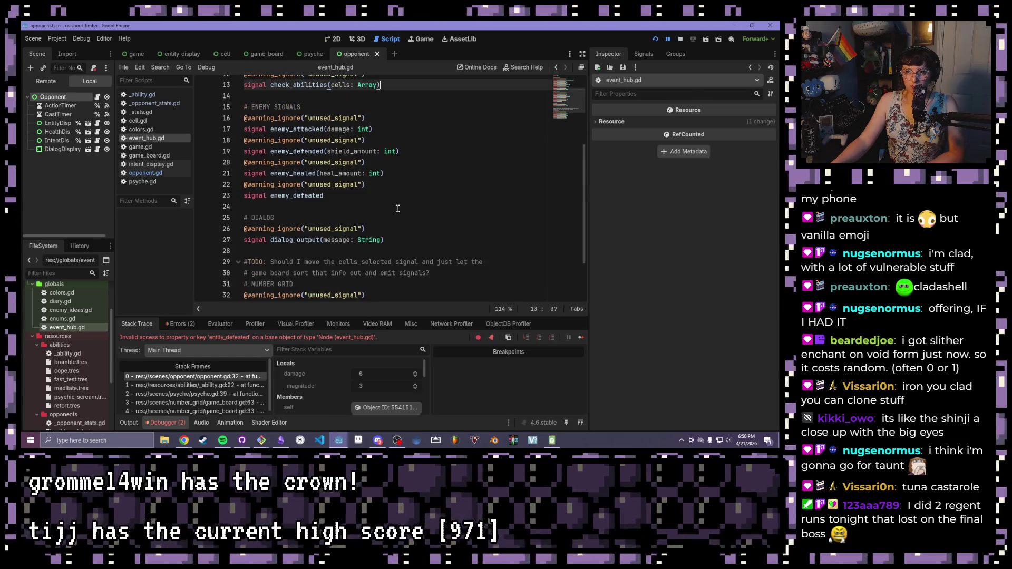
pyautogui.click(395, 197)
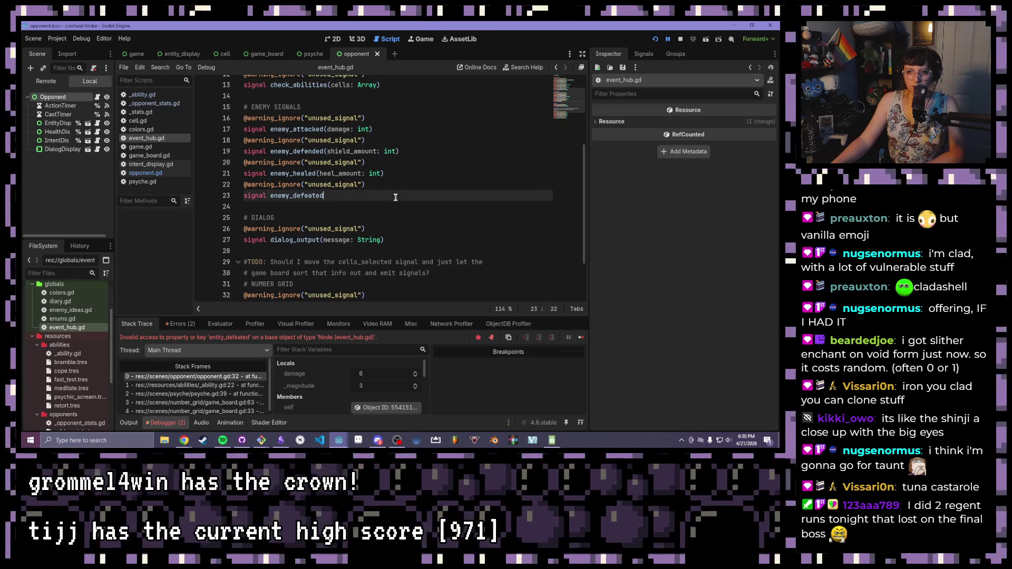
pyautogui.scroll(2, 395, 196)
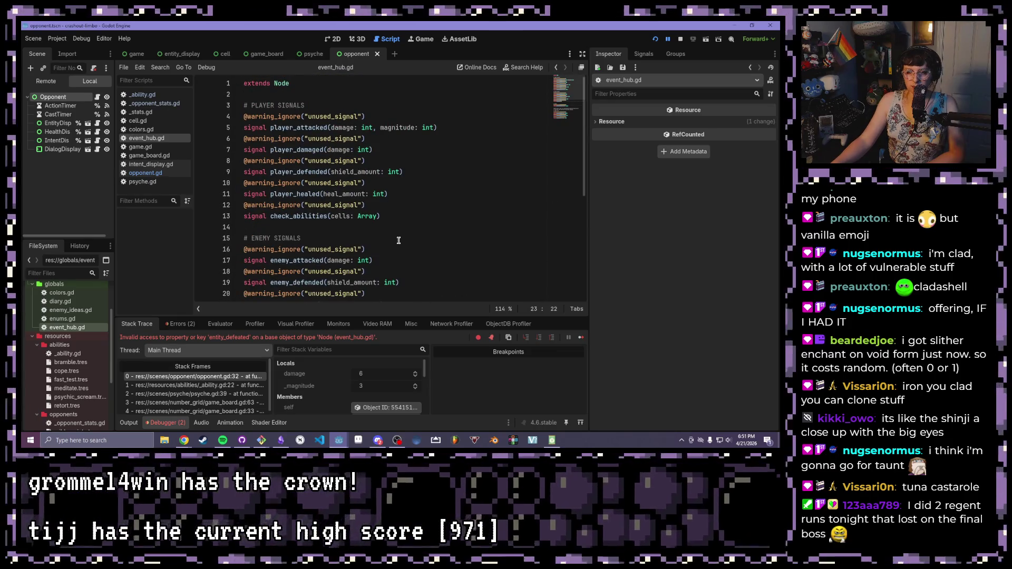
pyautogui.scroll(-5, 397, 249)
pyautogui.click(347, 184)
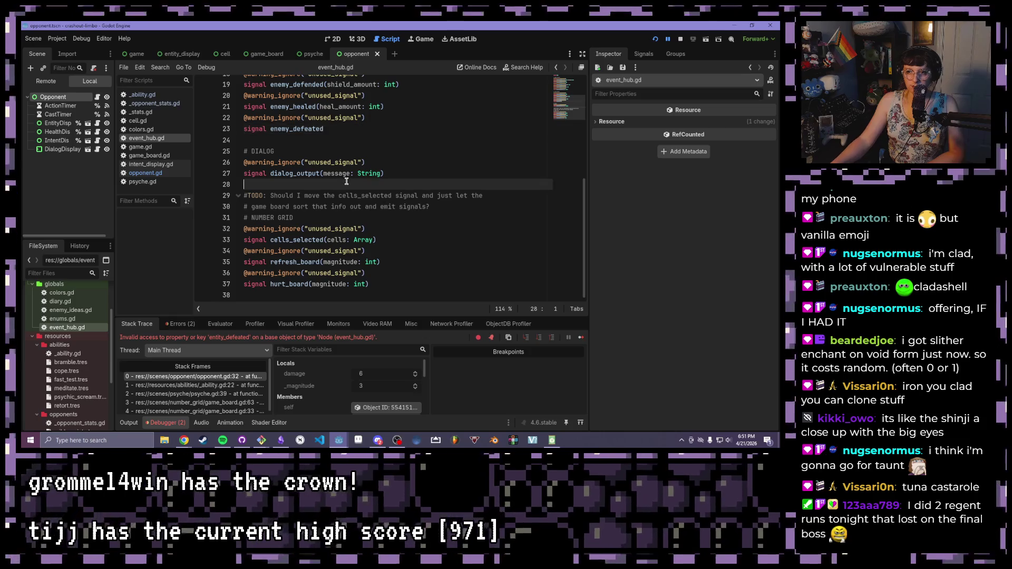
pyautogui.click(426, 172)
pyautogui.press('Return')
pyautogui.press('Return')
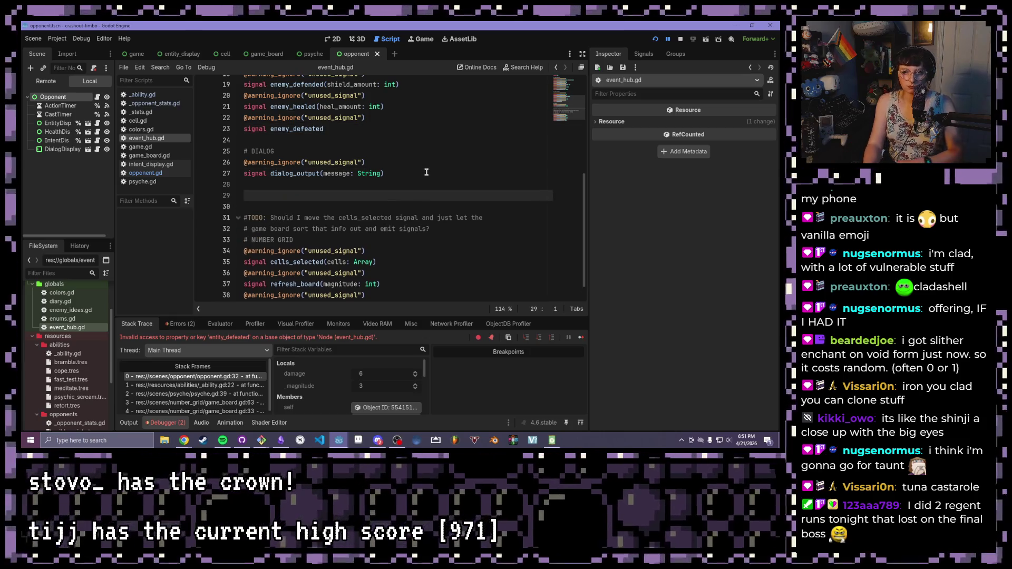
pyautogui.press('BackSpace')
pyautogui.press('BackSpace')
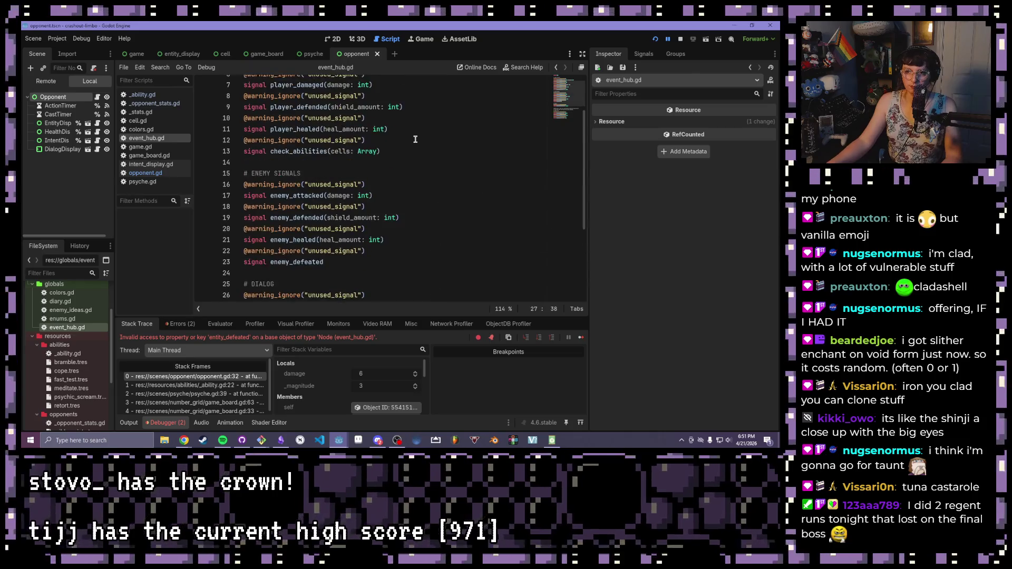
# Duplicate the hurt_board signal block with its warning line and rename the copy entity_defeated
pyautogui.moveTo(381, 284); pyautogui.dragTo(200, 272)
pyautogui.hotkey('ctrl', 'c')
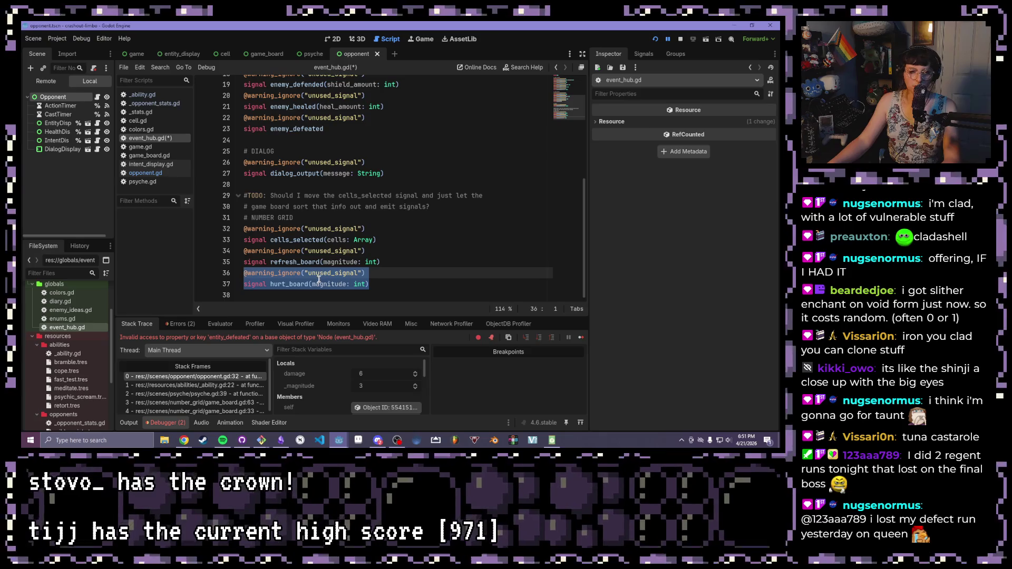
pyautogui.click(445, 289)
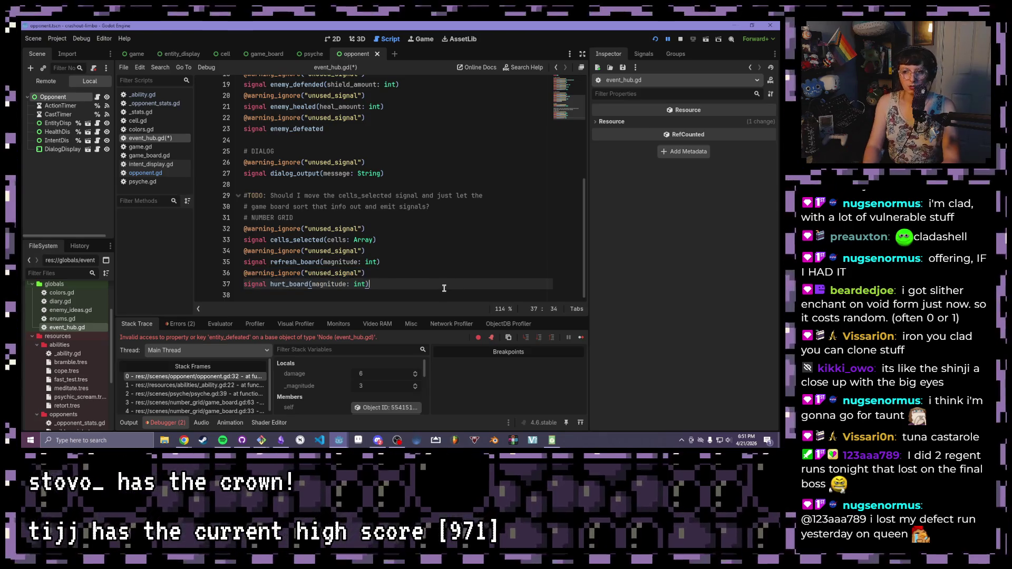
pyautogui.press('Return')
pyautogui.press('Return')
pyautogui.hotkey('ctrl', 'v')
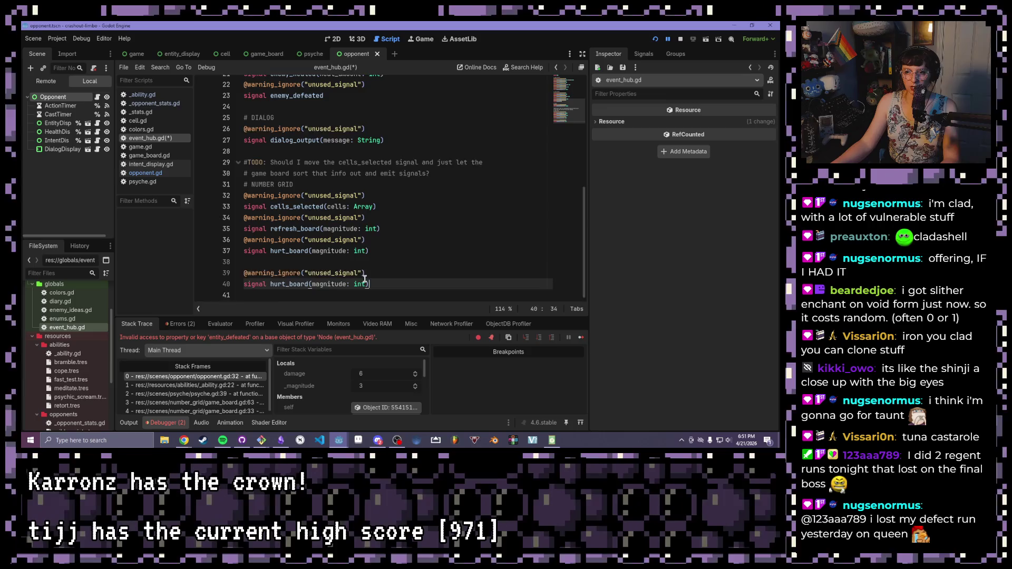
pyautogui.doubleClick(271, 289)
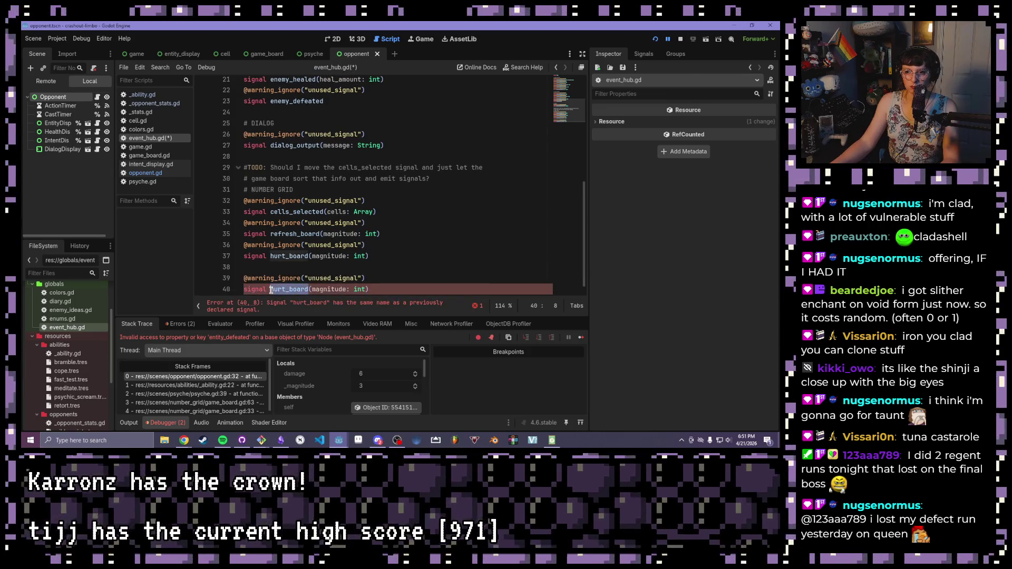
pyautogui.moveTo(271, 290); pyautogui.dragTo(270, 289)
pyautogui.write('entity_defeat')
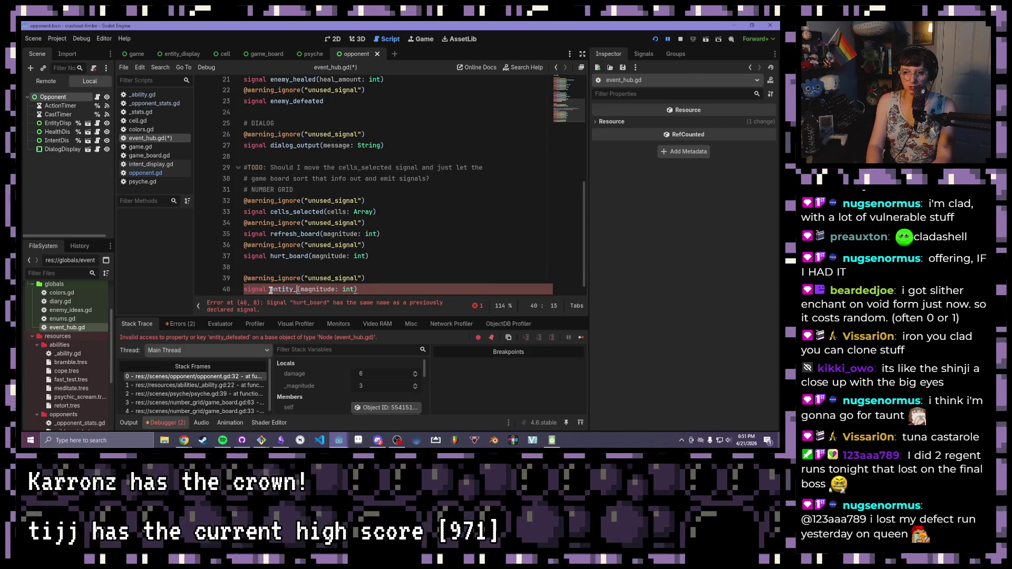
pyautogui.write('ed')
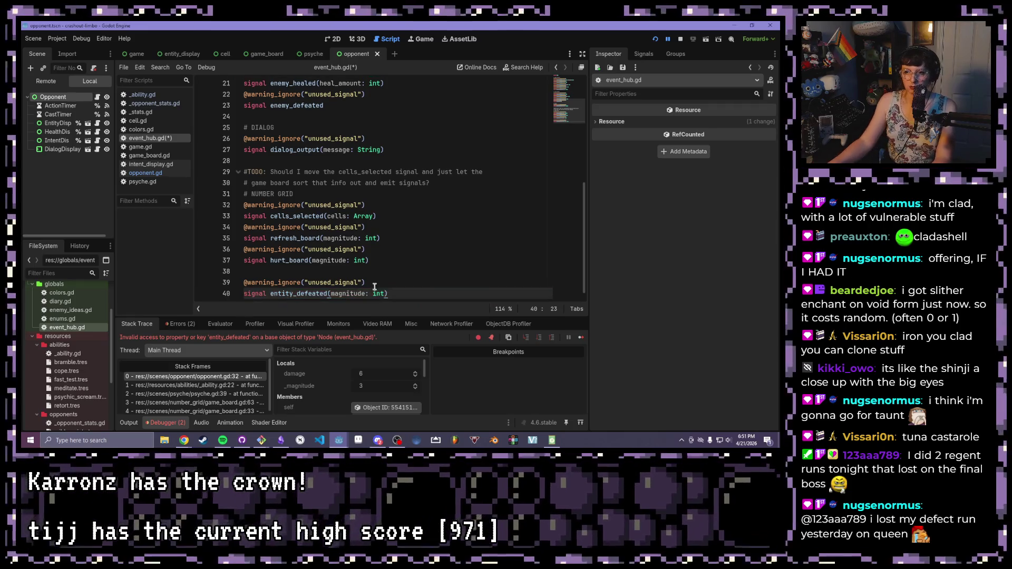
# Remove the magnitude: int parameter, leaving entity_defeated(entity), and save event_hub.gd
pyautogui.click(380, 293)
pyautogui.moveTo(379, 294); pyautogui.dragTo(330, 293)
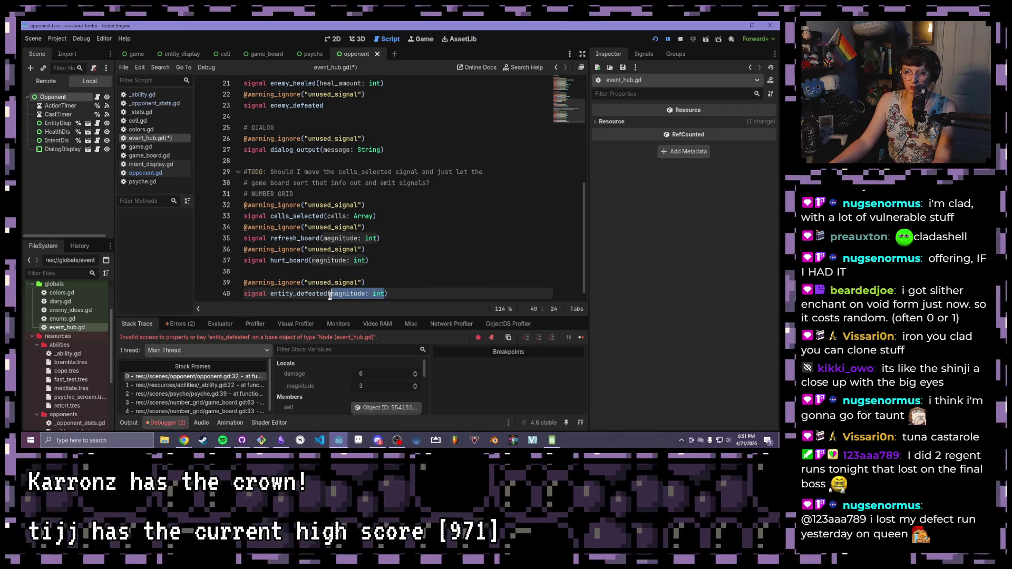
pyautogui.press('BackSpace')
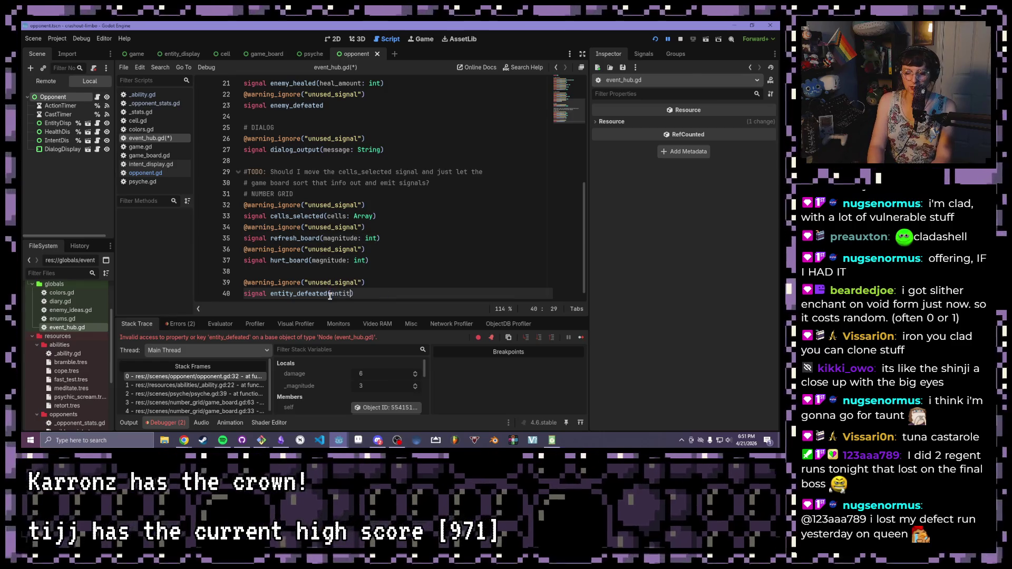
pyautogui.click(395, 256)
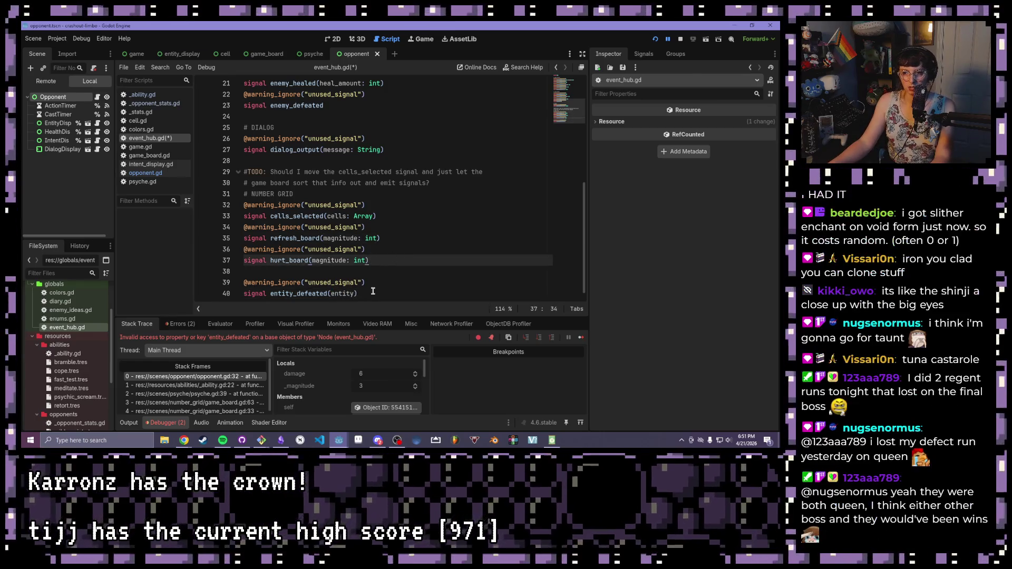
pyautogui.hotkey('ctrl', 's')
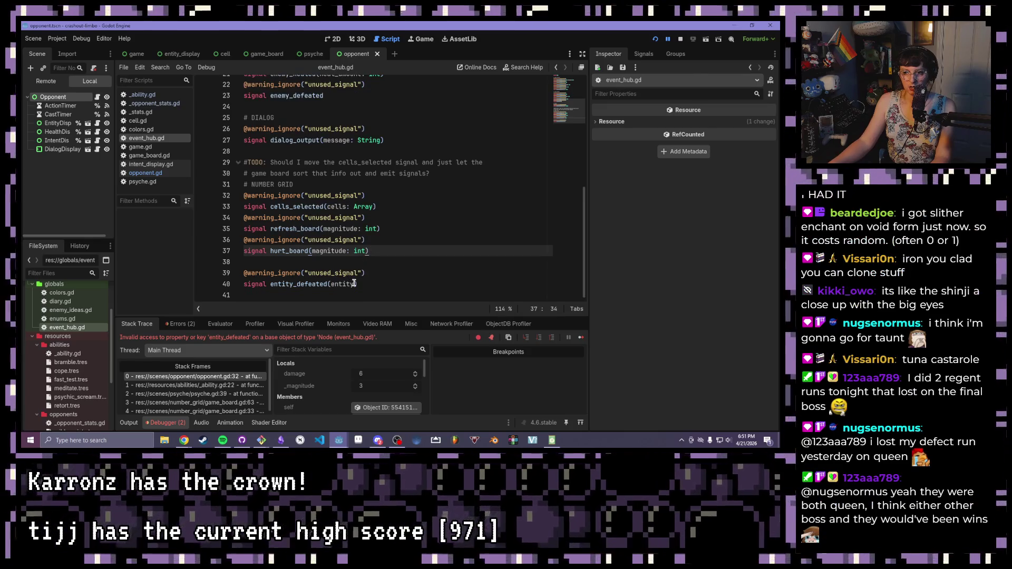
pyautogui.click(350, 285)
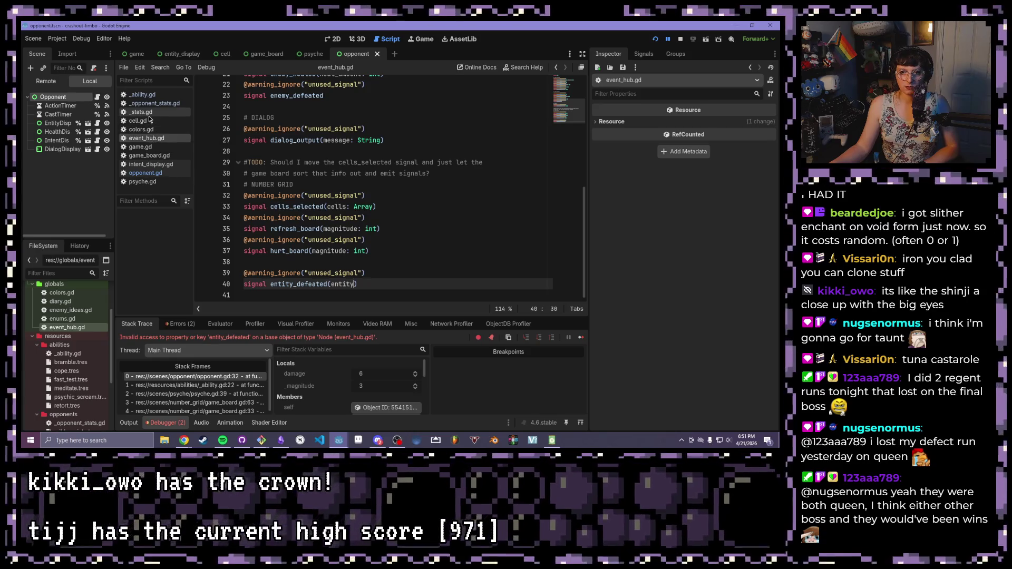
# In game.gd, rename the connection to entity_defeated and its handler to _handle_entity_defeat, then save
pyautogui.click(152, 146)
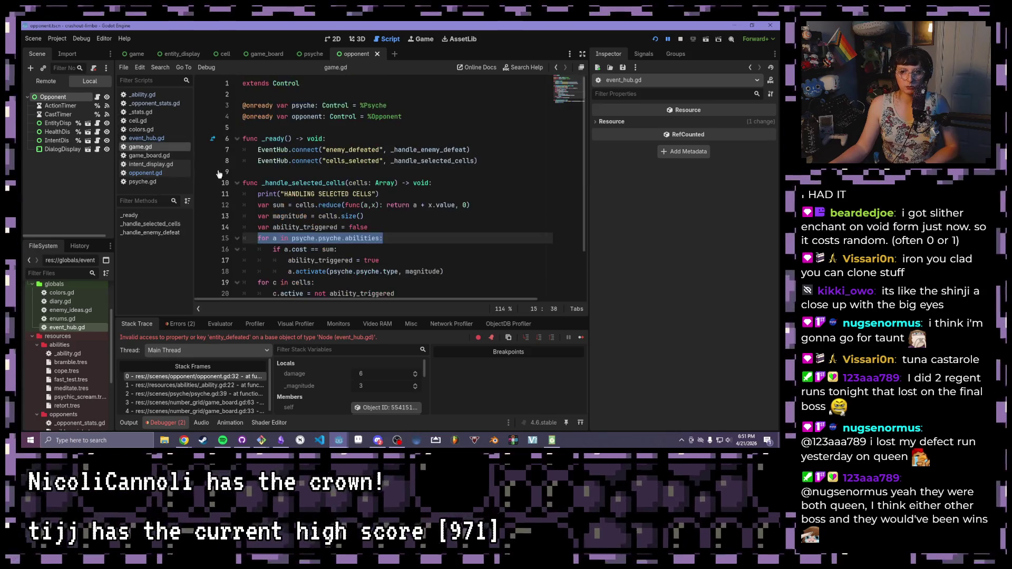
pyautogui.click(486, 160)
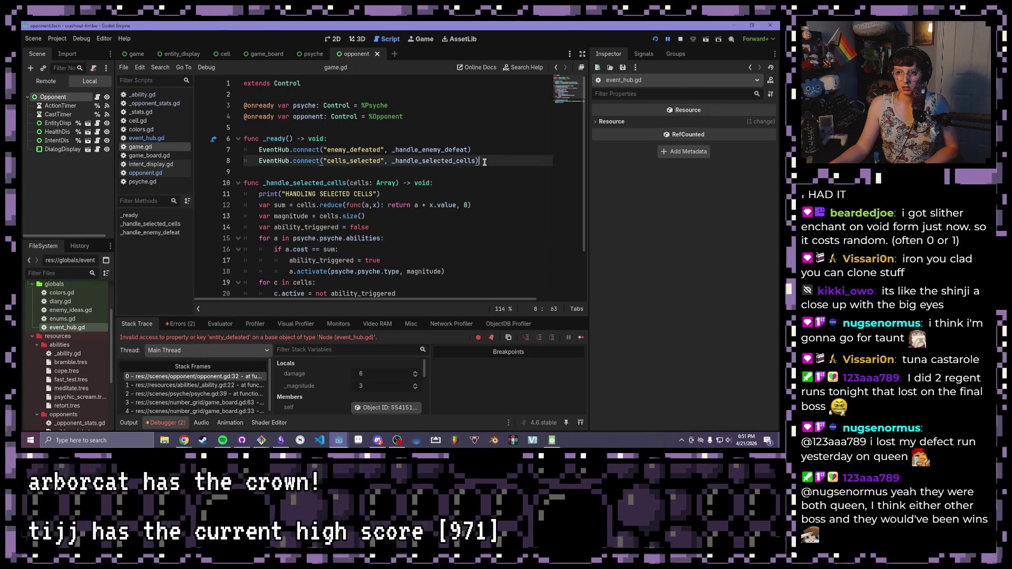
pyautogui.click(347, 149)
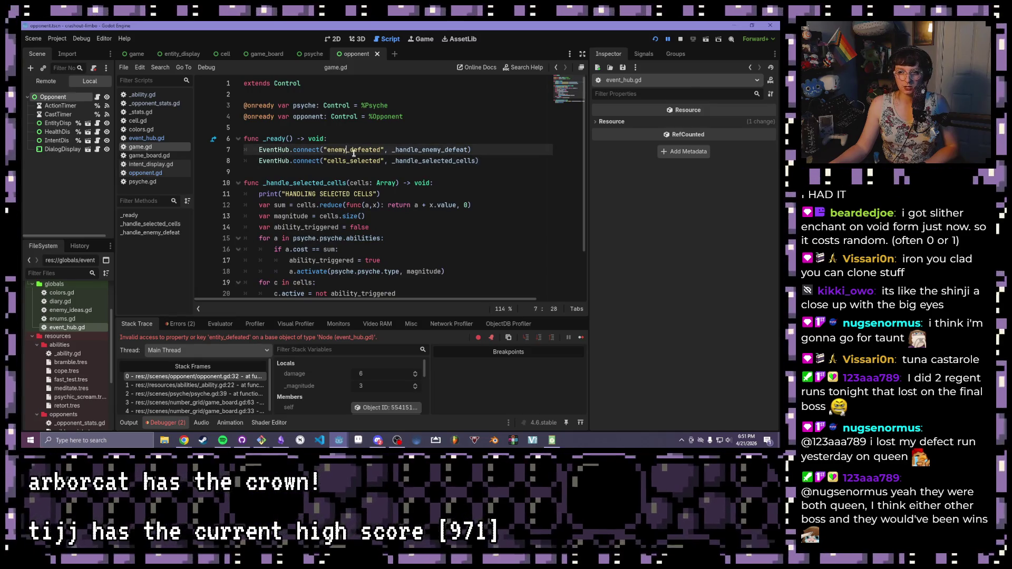
pyautogui.press('BackSpace')
pyautogui.press('BackSpace')
pyautogui.press('BackSpace')
pyautogui.write('tity')
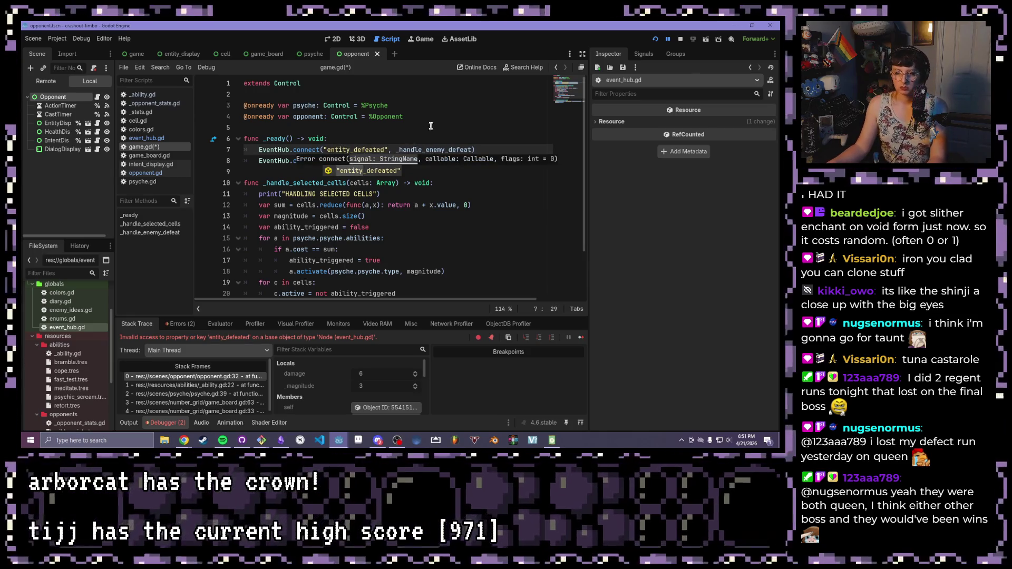
pyautogui.click(437, 151)
pyautogui.moveTo(436, 151); pyautogui.dragTo(432, 153)
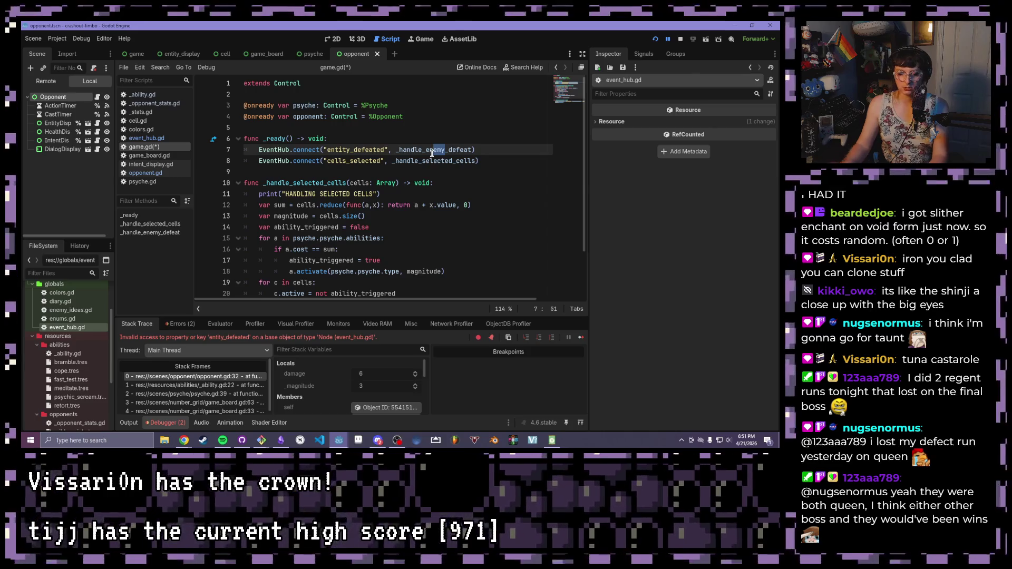
pyautogui.write('tity')
pyautogui.hotkey('ctrl', 's')
# Give _handle_entity_defeat an entity parameter
pyautogui.click(431, 158)
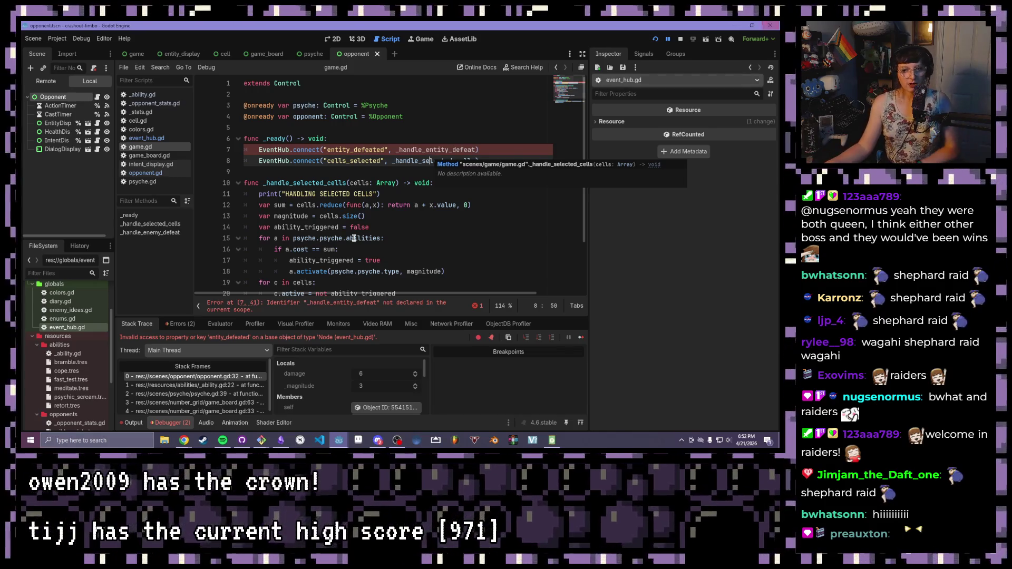
pyautogui.click(393, 216)
pyautogui.scroll(-2, 464, 150)
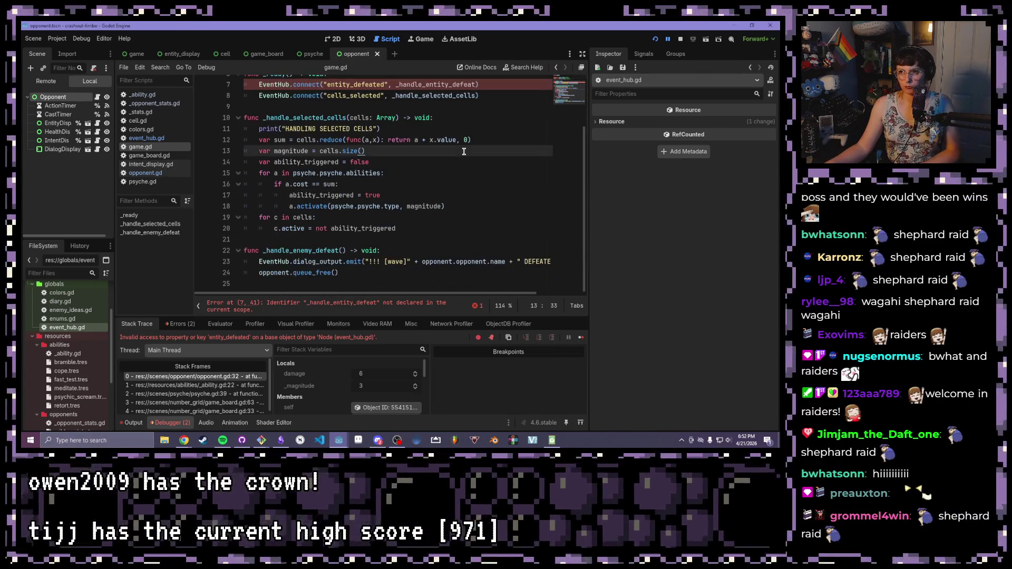
pyautogui.moveTo(312, 251); pyautogui.dragTo(294, 251)
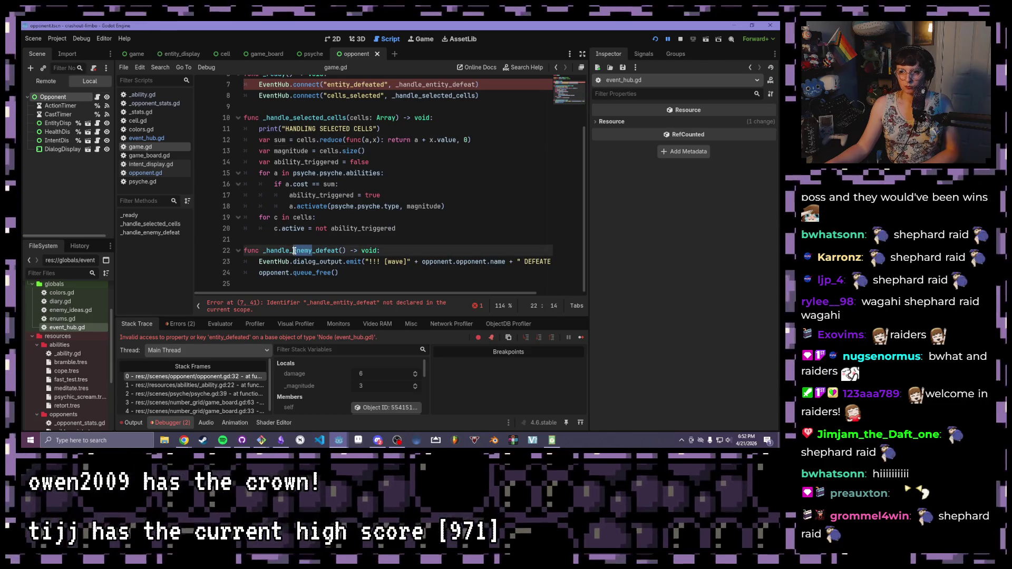
pyautogui.write('entity')
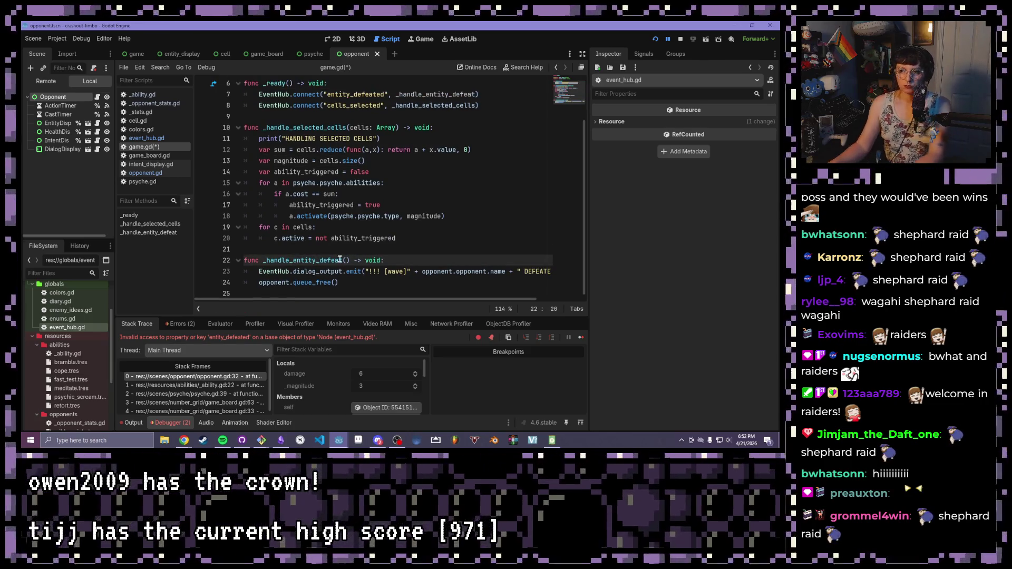
pyautogui.click(347, 261)
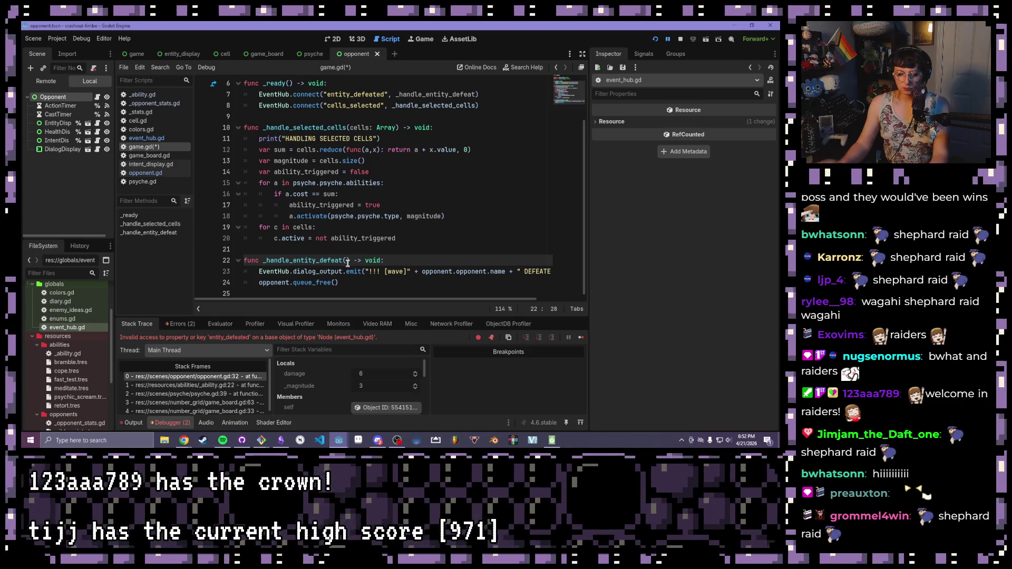
pyautogui.write('entity')
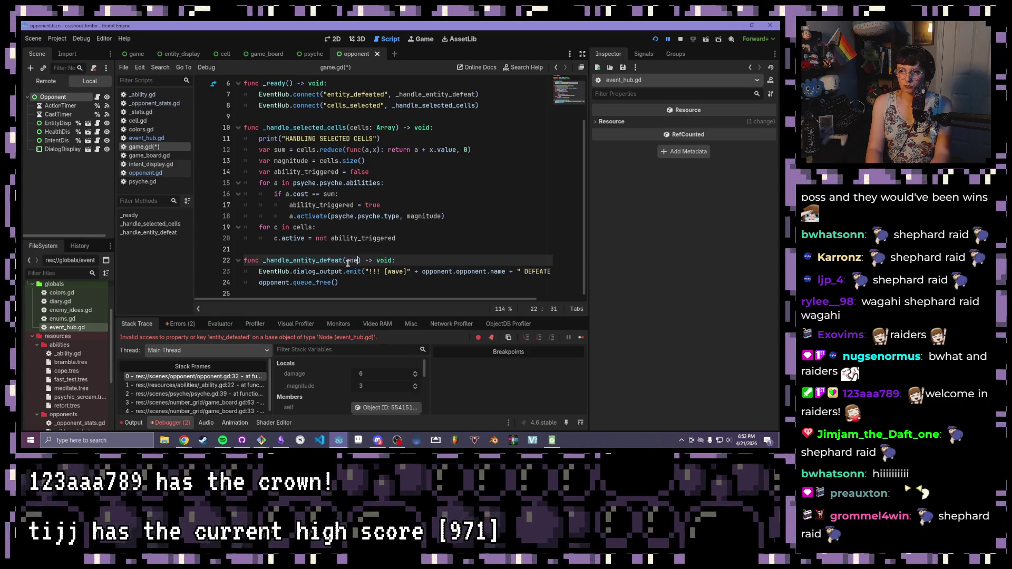
# Make the handler call entity.queue_free(), delete the dialog_output emit, save, and run the game
pyautogui.click(357, 283)
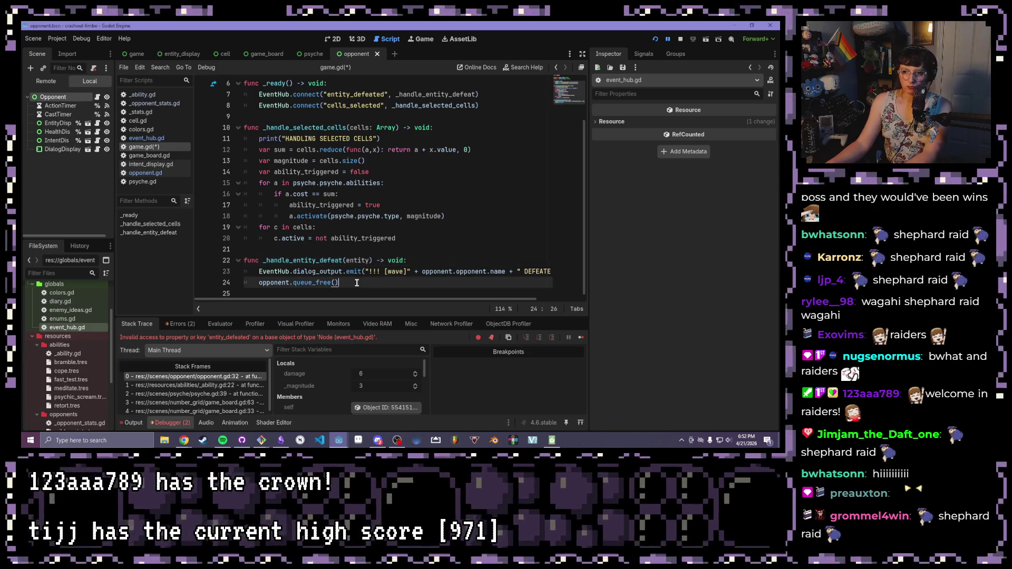
pyautogui.moveTo(290, 283); pyautogui.dragTo(258, 283)
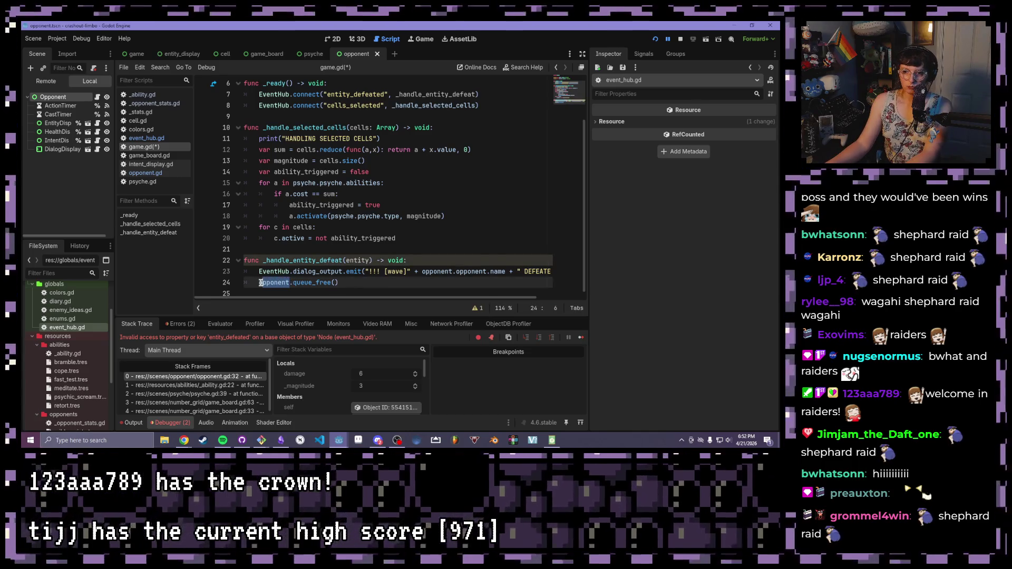
pyautogui.write('entity')
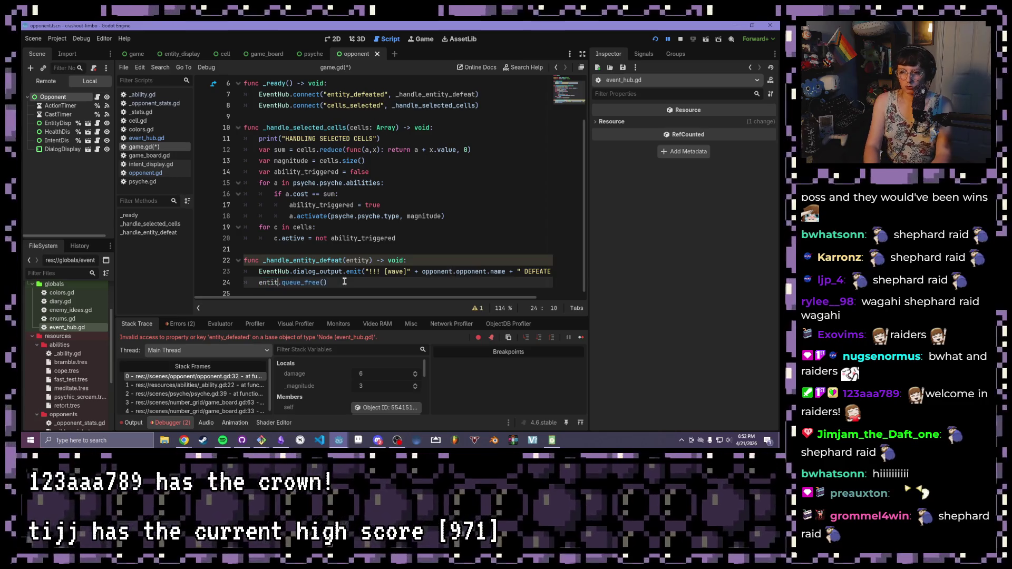
pyautogui.click(523, 259)
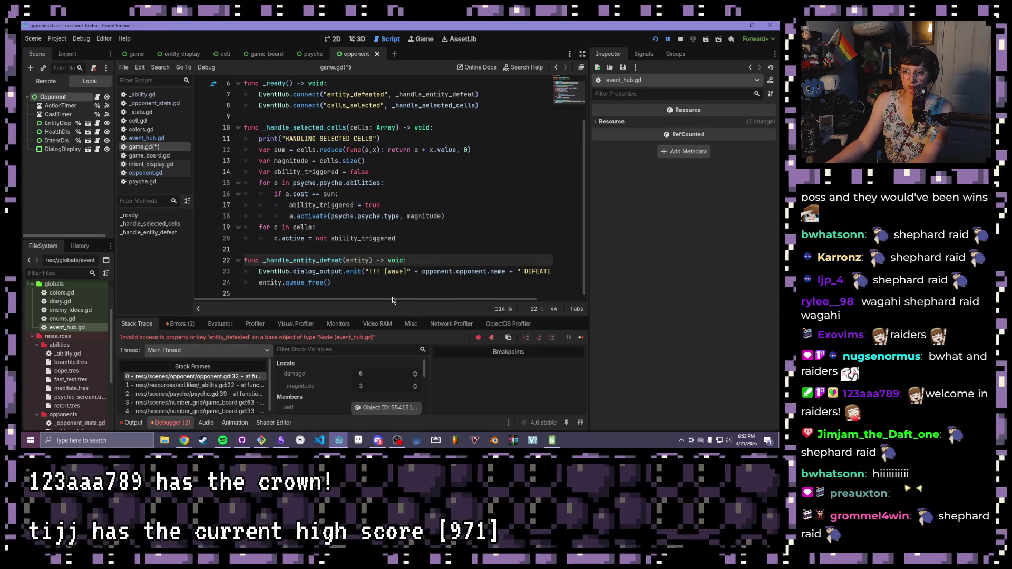
pyautogui.moveTo(459, 299); pyautogui.dragTo(590, 299)
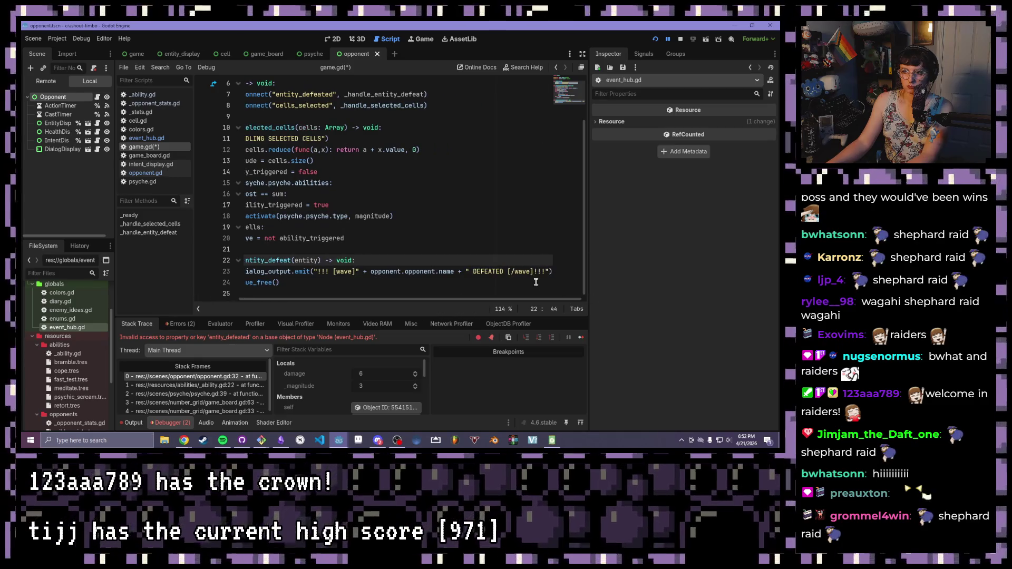
pyautogui.moveTo(552, 271)
pyautogui.mouseDown()
pyautogui.moveTo(232, 269)
pyautogui.moveTo(258, 271)
pyautogui.mouseUp()
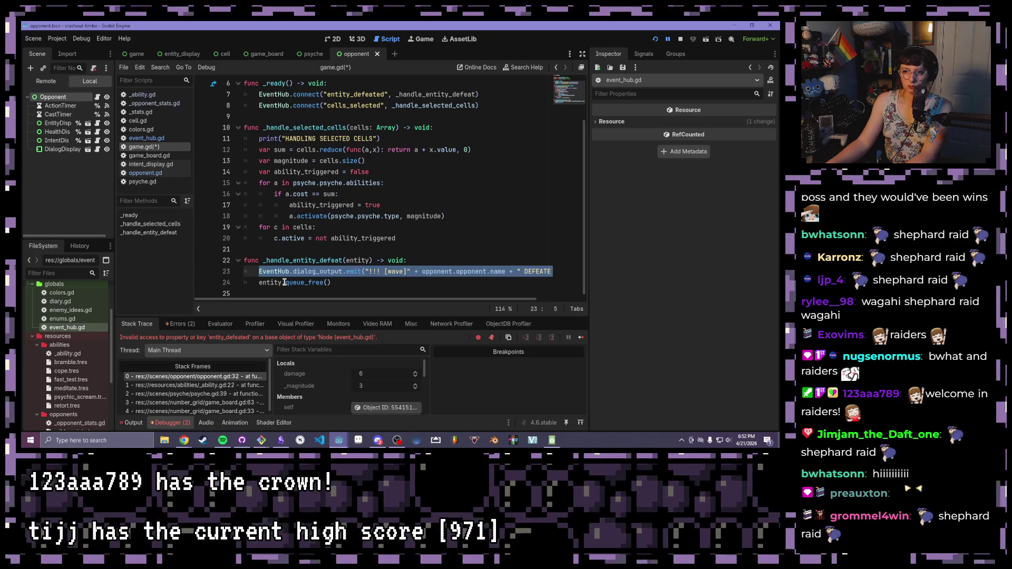
pyautogui.hotkey('ctrl', 'shift', 'k')
pyautogui.click(347, 281)
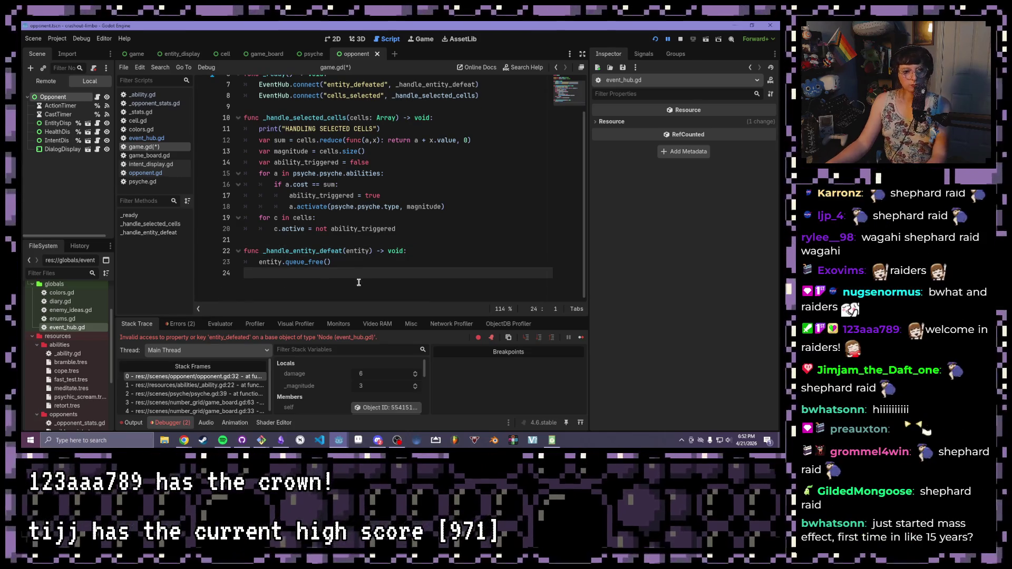
pyautogui.hotkey('ctrl', 's')
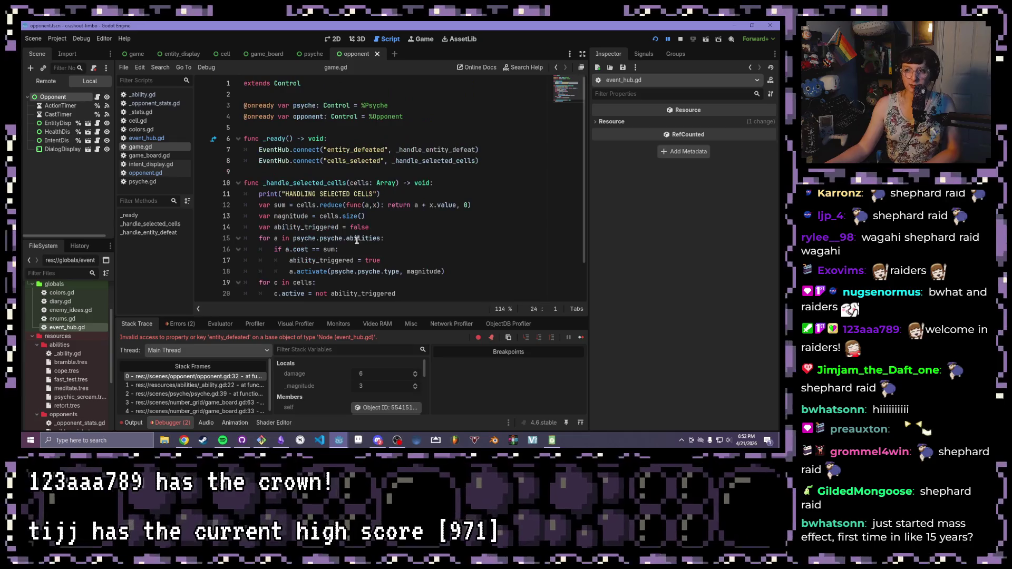
pyautogui.click(655, 39)
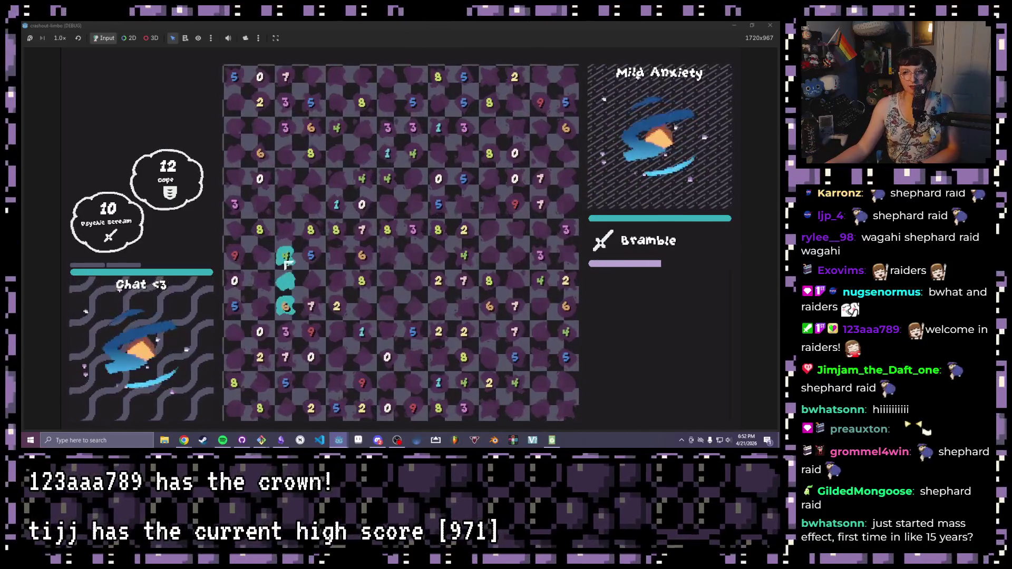
# Chain together groups of number tiles, such as 8 to 2 and 2 with 8, to wear down Mild Anxiety's health
pyautogui.moveTo(286, 263); pyautogui.dragTo(287, 264)
pyautogui.moveTo(313, 332)
pyautogui.mouseDown()
pyautogui.moveTo(361, 331)
pyautogui.moveTo(311, 306)
pyautogui.mouseUp()
pyautogui.moveTo(338, 230)
pyautogui.mouseDown()
pyautogui.moveTo(336, 306)
pyautogui.moveTo(364, 282)
pyautogui.moveTo(355, 208)
pyautogui.moveTo(389, 179)
pyautogui.mouseUp()
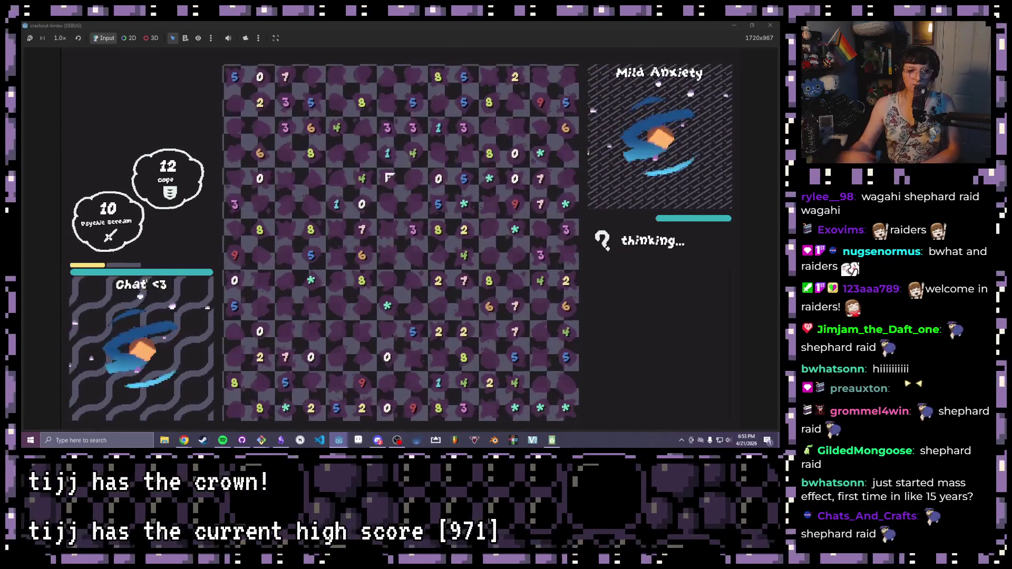
pyautogui.moveTo(438, 229); pyautogui.dragTo(465, 230)
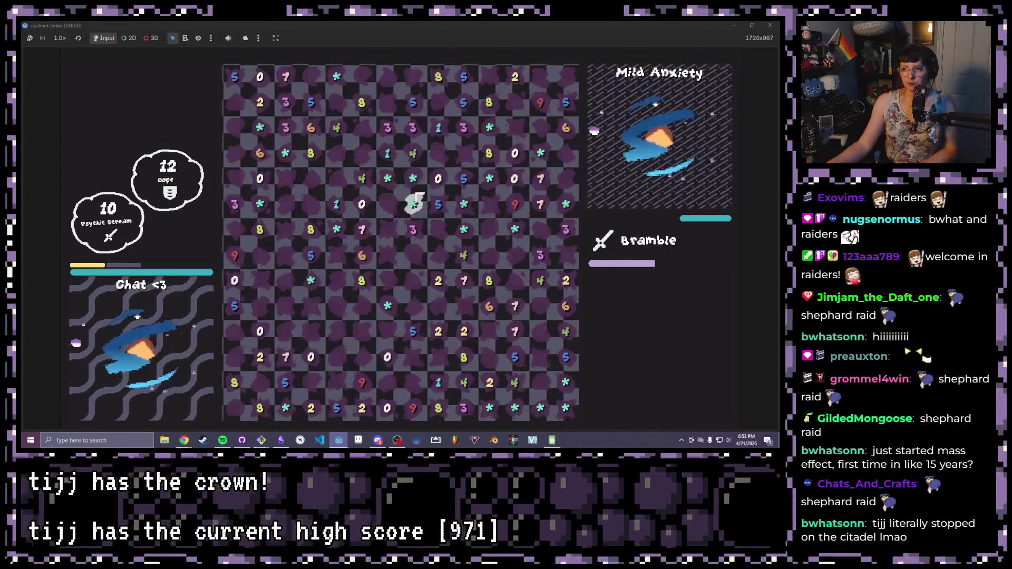
pyautogui.moveTo(488, 306); pyautogui.dragTo(496, 284)
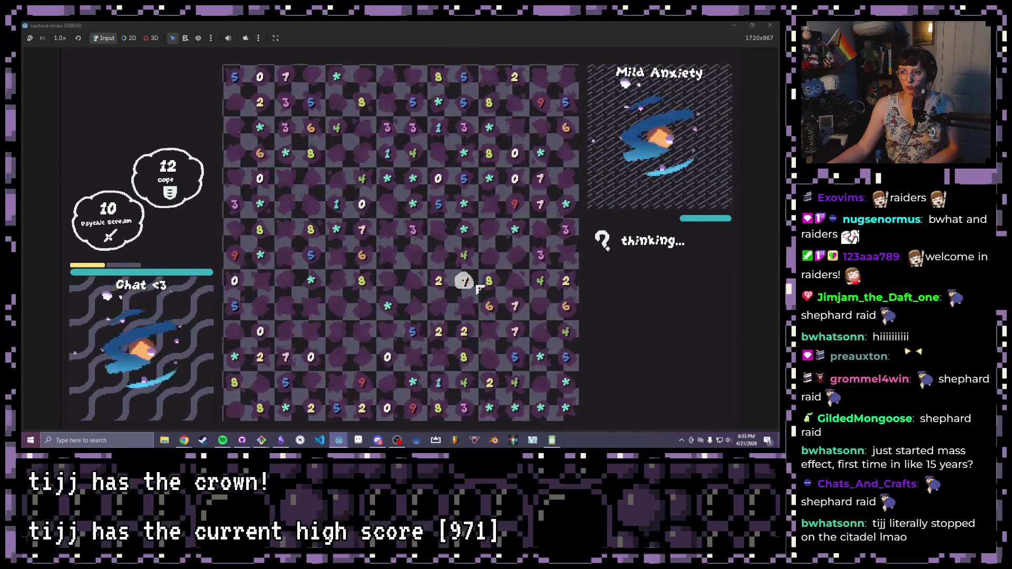
pyautogui.moveTo(464, 331)
pyautogui.mouseDown()
pyautogui.moveTo(464, 357)
pyautogui.moveTo(515, 382)
pyautogui.mouseUp()
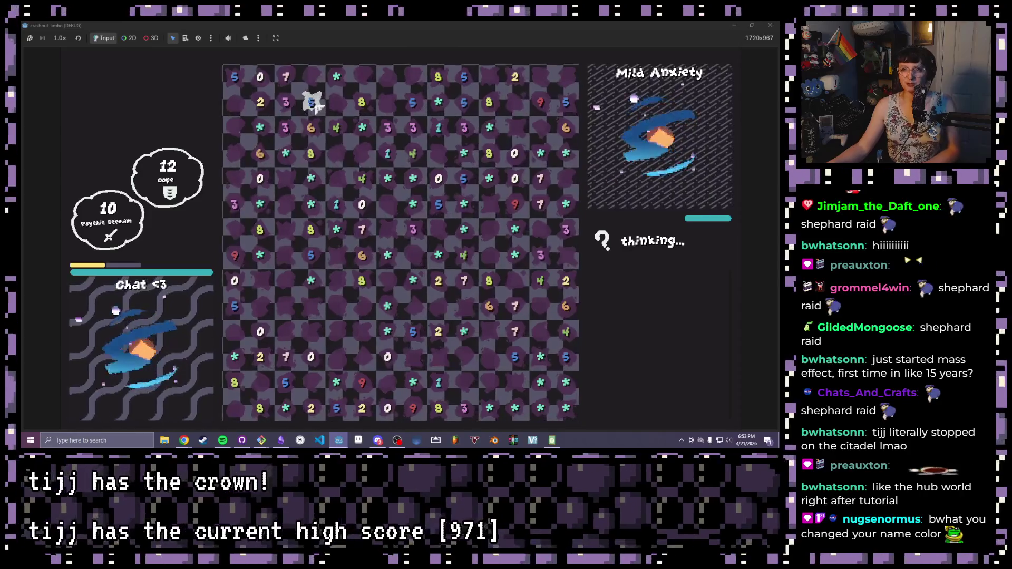
pyautogui.moveTo(368, 106); pyautogui.dragTo(367, 157)
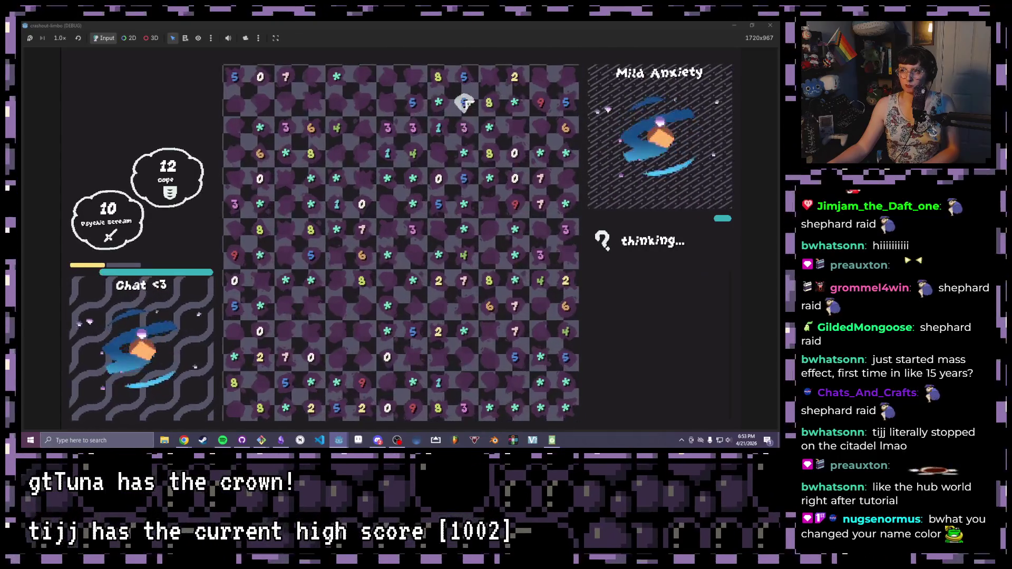
# Close the game and review _handle_selected_cells and the ability cost check in game.gd
pyautogui.click(770, 25)
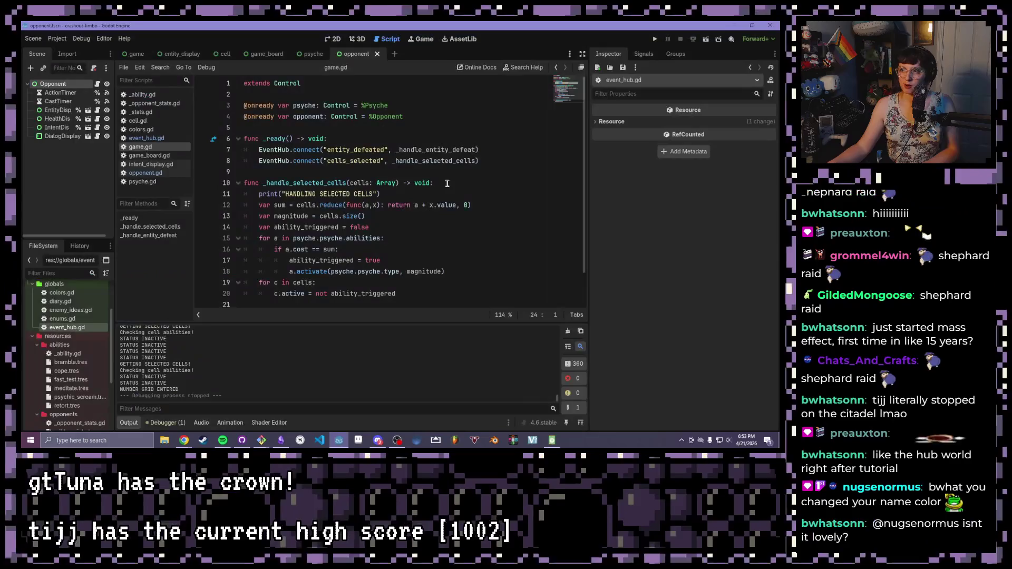
pyautogui.moveTo(444, 184); pyautogui.dragTo(444, 177)
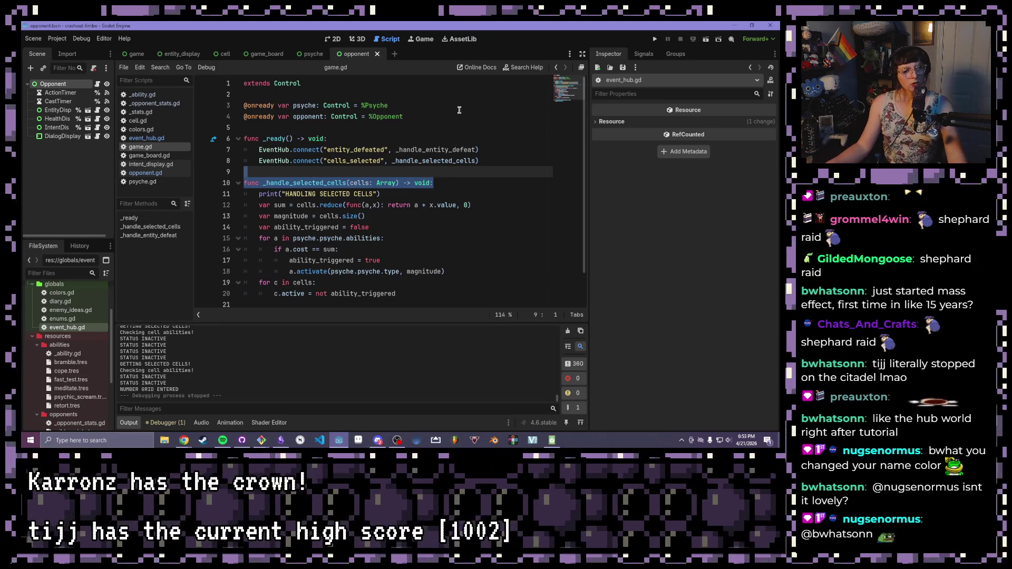
pyautogui.click(426, 131)
pyautogui.scroll(-1, 417, 130)
pyautogui.scroll(1, 395, 126)
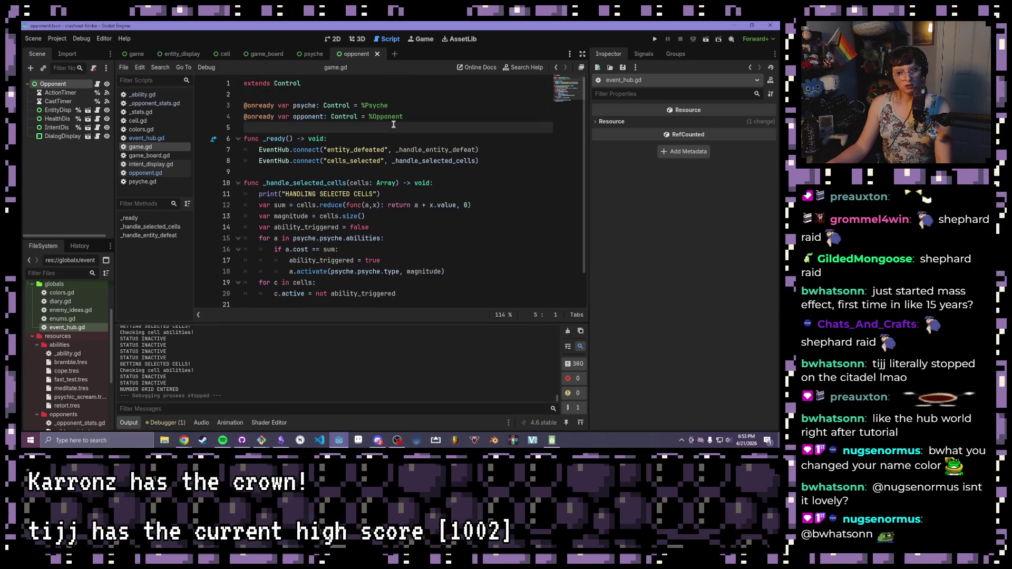
pyautogui.scroll(-1, 386, 128)
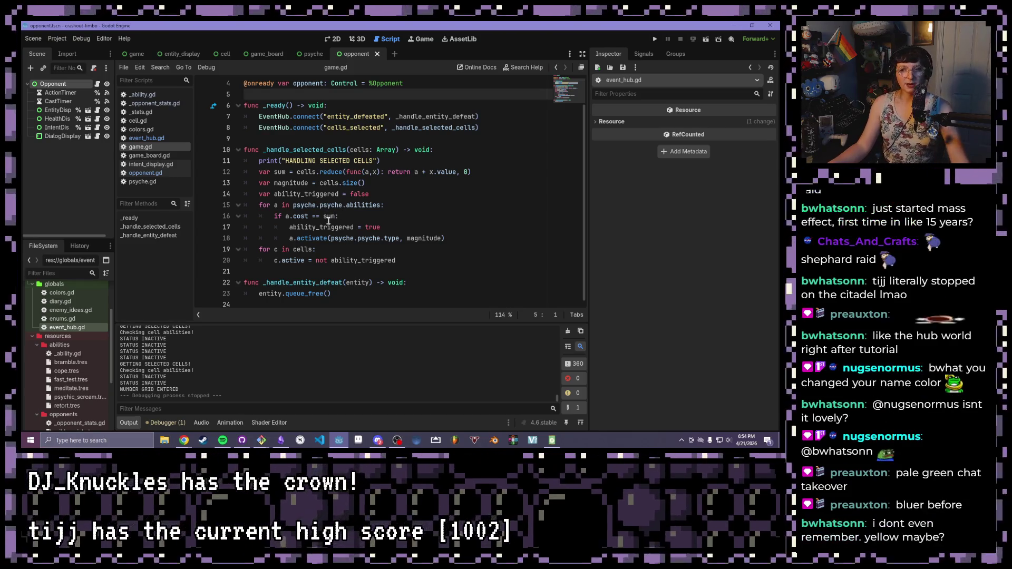
pyautogui.click(328, 219)
pyautogui.scroll(1, 328, 220)
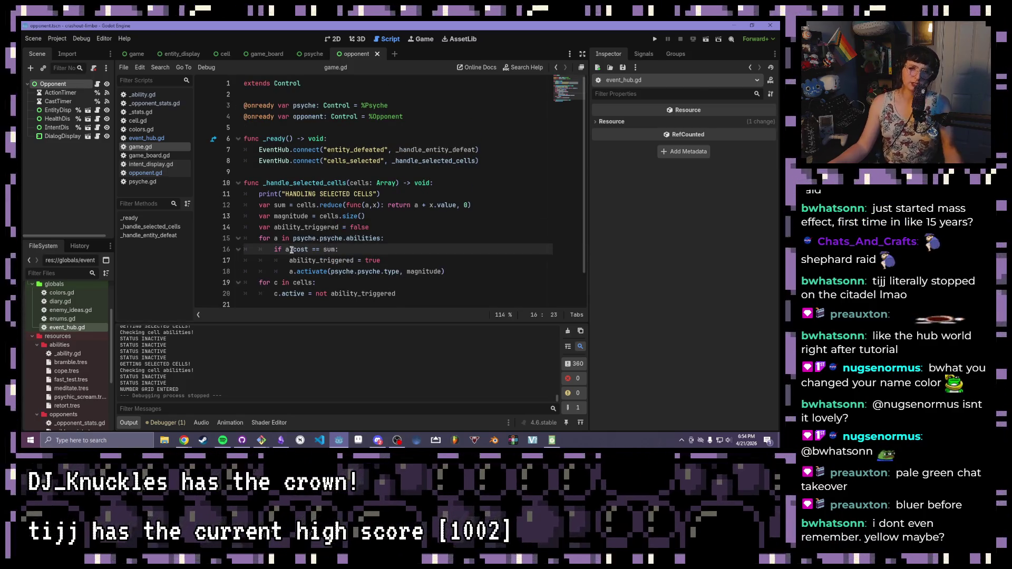
pyautogui.click(387, 129)
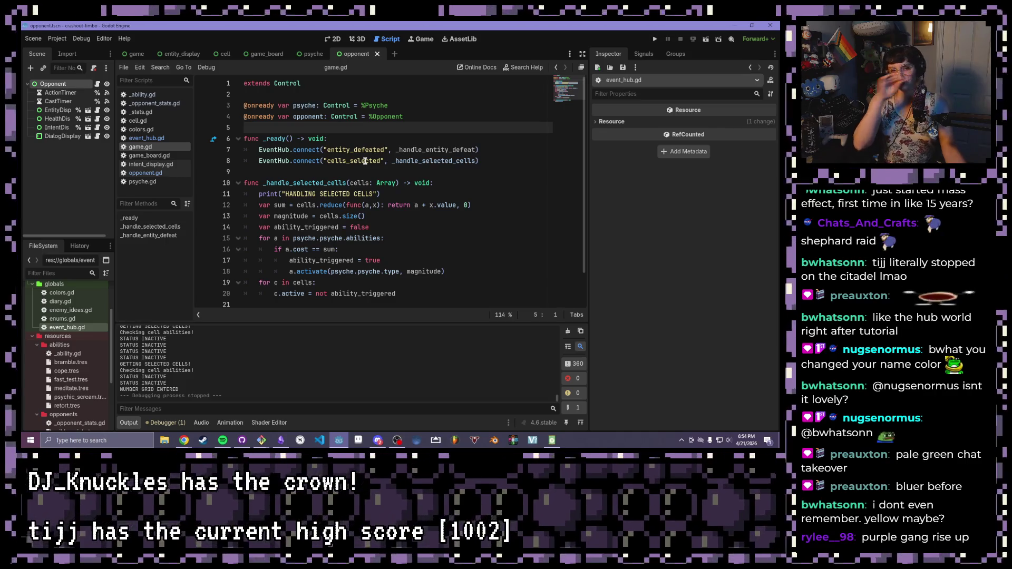
pyautogui.click(530, 116)
pyautogui.scroll(-1, 495, 139)
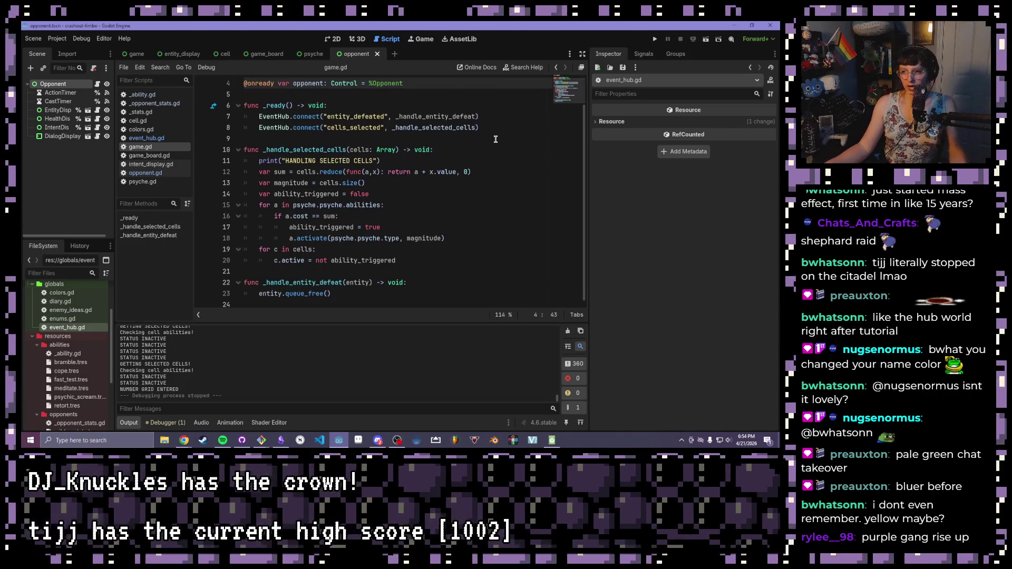
pyautogui.scroll(1, 496, 139)
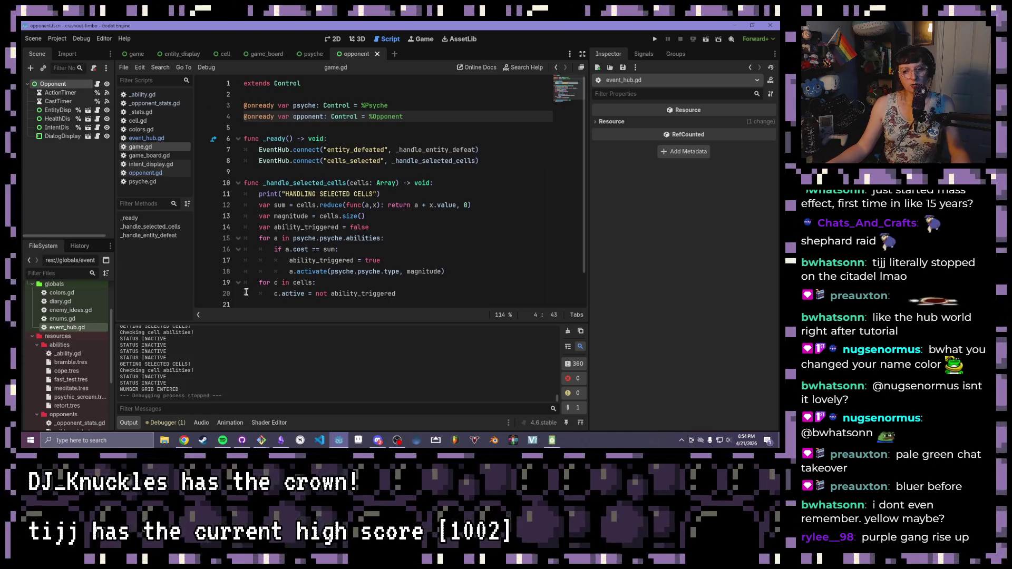
# Clear the debugger's Errors list and run the project again
pyautogui.click(170, 423)
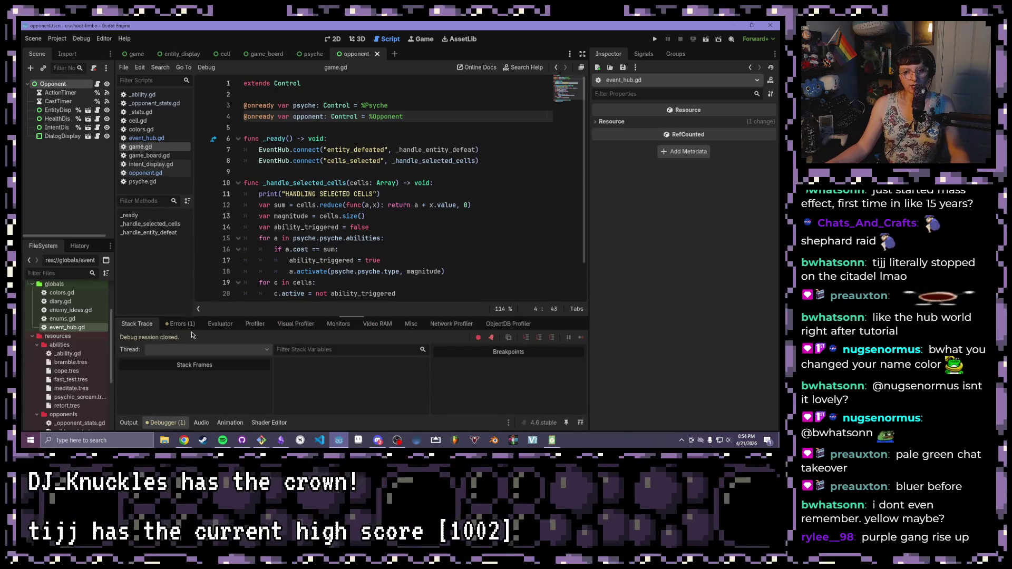
pyautogui.click(187, 325)
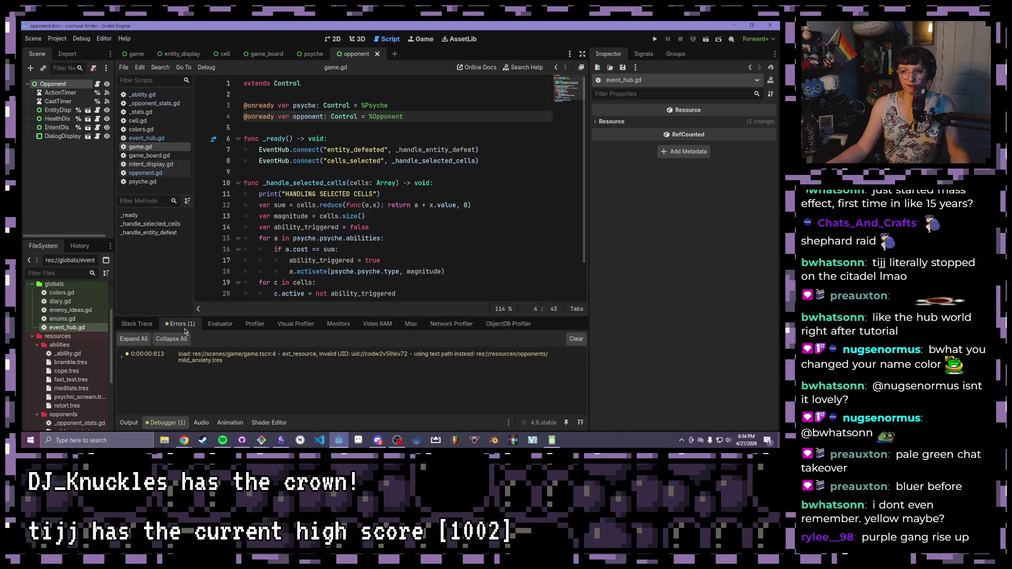
pyautogui.click(576, 339)
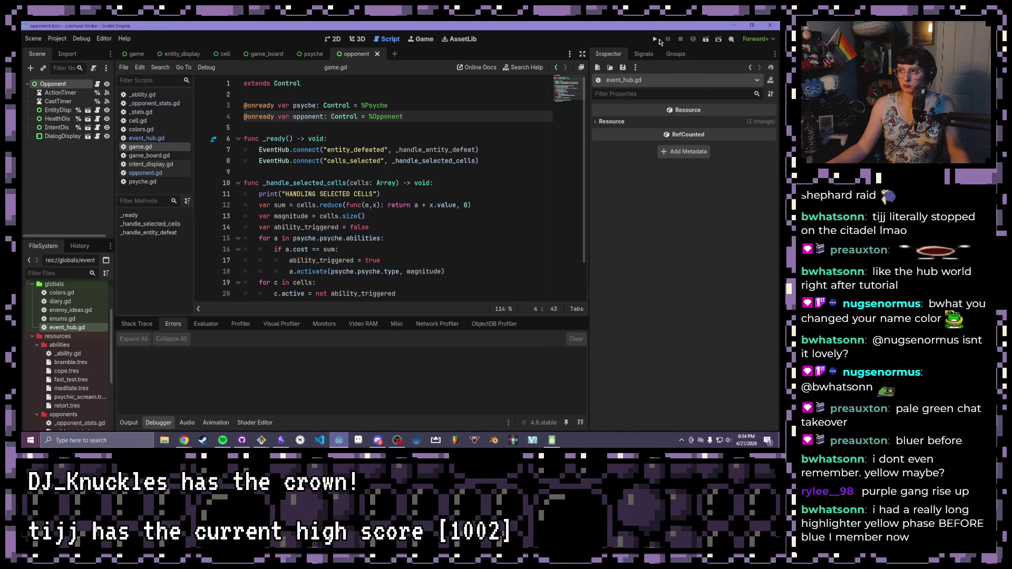
pyautogui.click(656, 39)
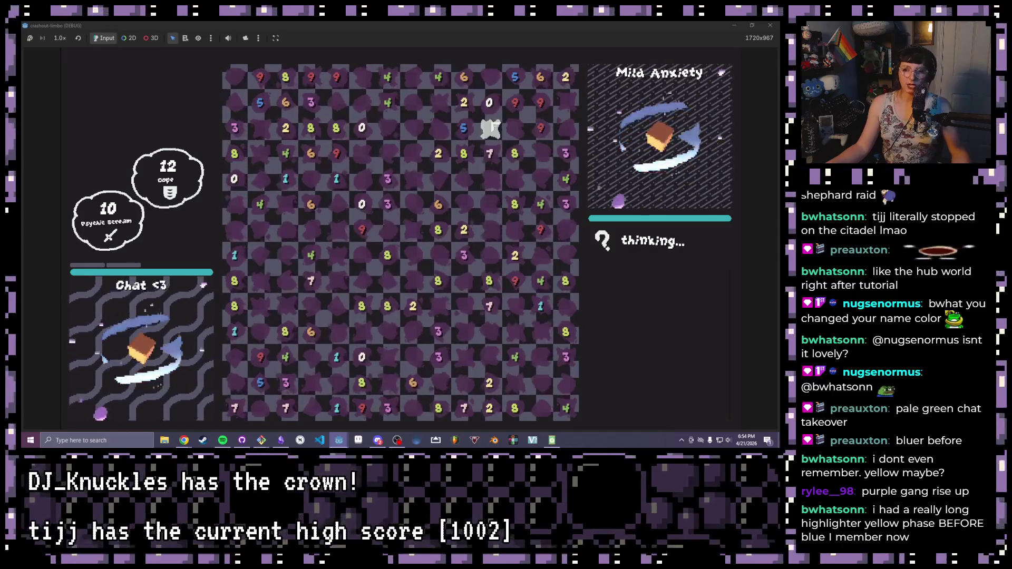
# Click the 8 tile to test cell selection, then close the game window
pyautogui.click(290, 347)
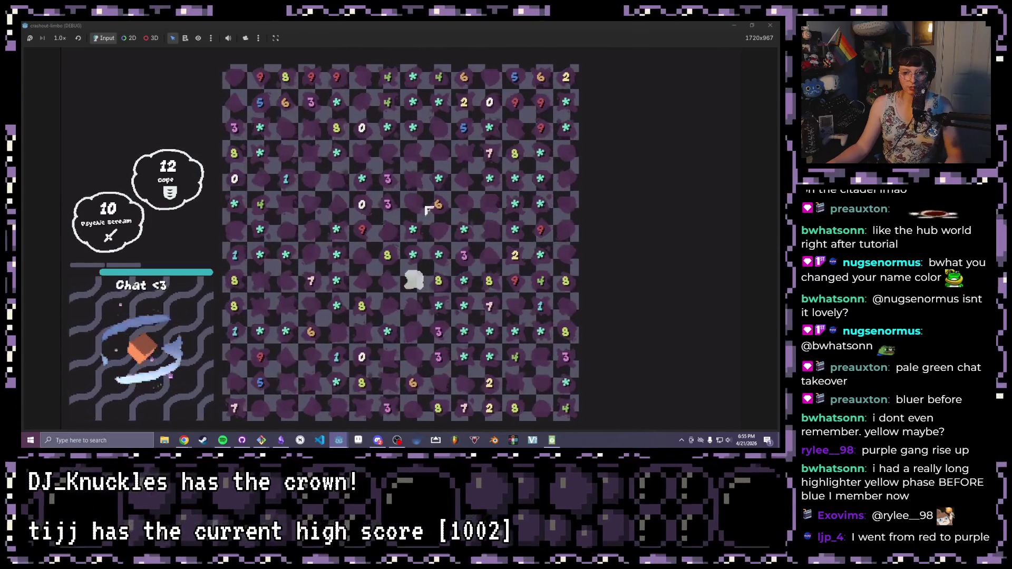
pyautogui.click(777, 25)
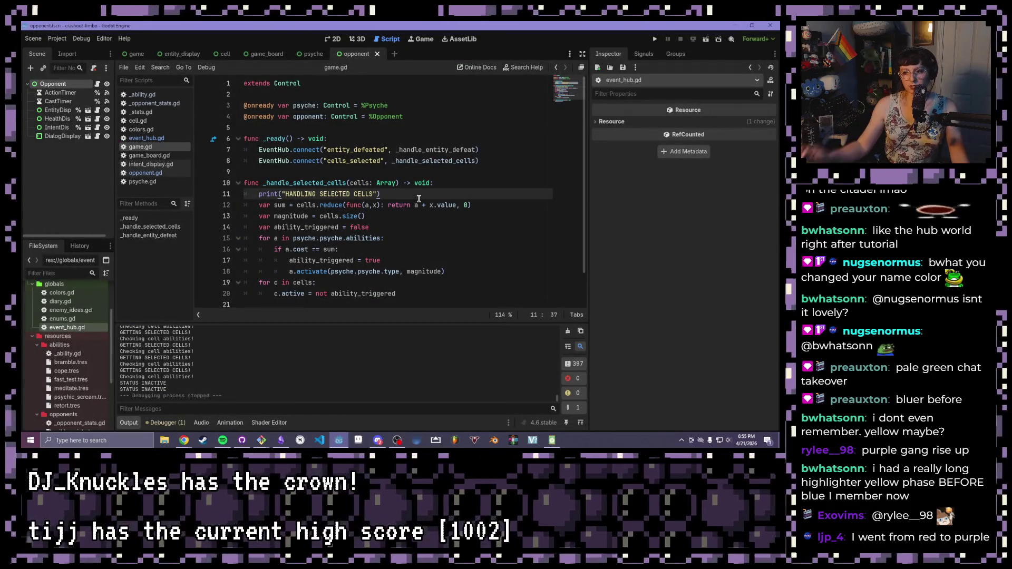
# Bring up the Project menu to reload the current project
pyautogui.click(57, 39)
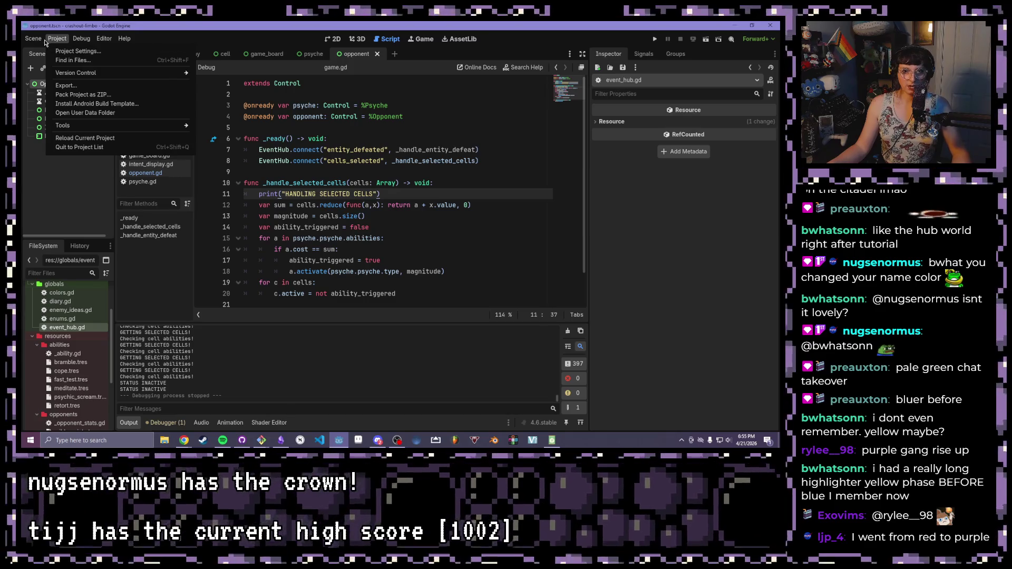
pyautogui.moveTo(42, 42)
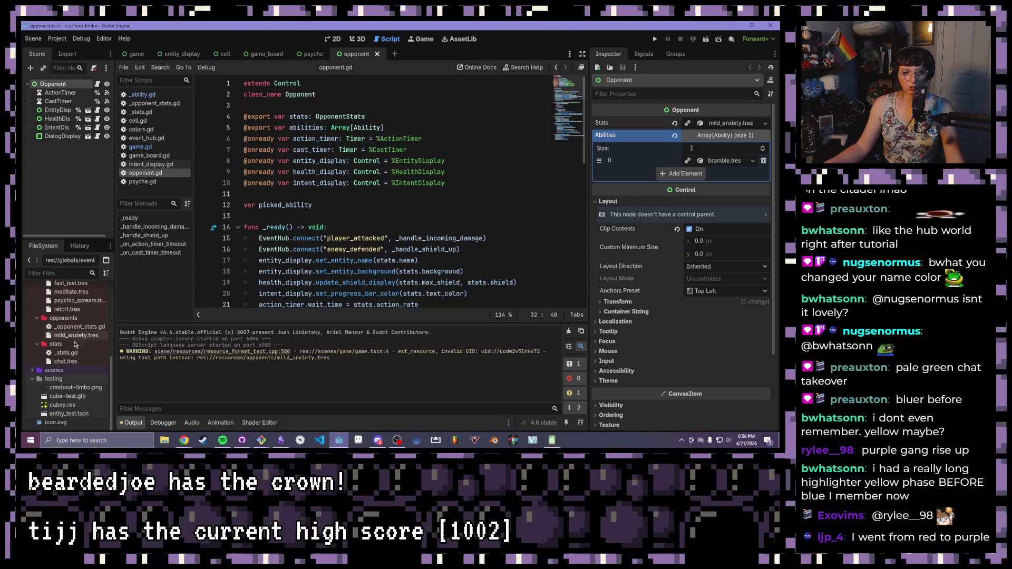
# Open opponent.gd from the scenes folder and select the Opponent node
pyautogui.click(33, 371)
pyautogui.scroll(-3, 50, 387)
pyautogui.scroll(-2, 51, 387)
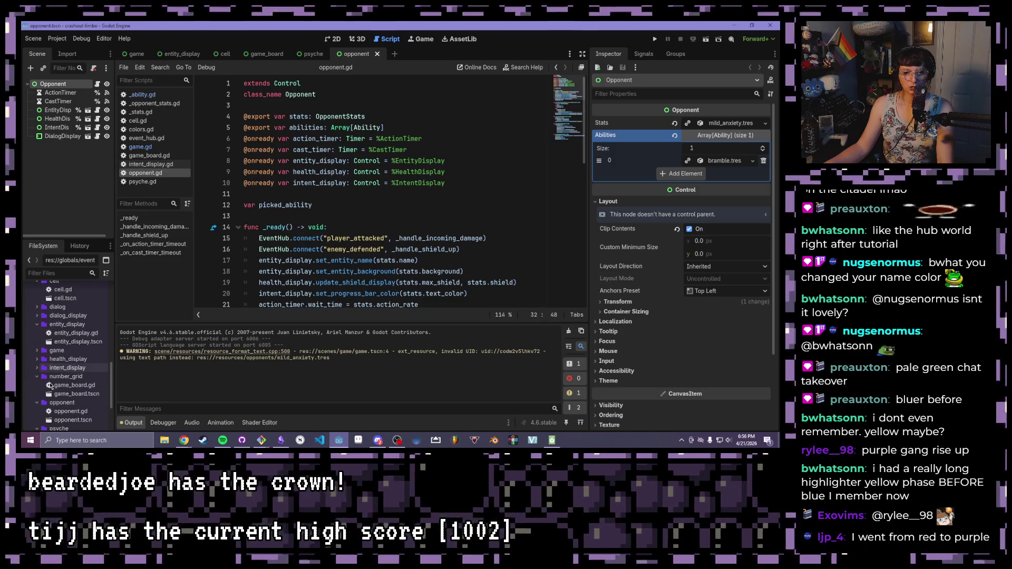
pyautogui.click(65, 411)
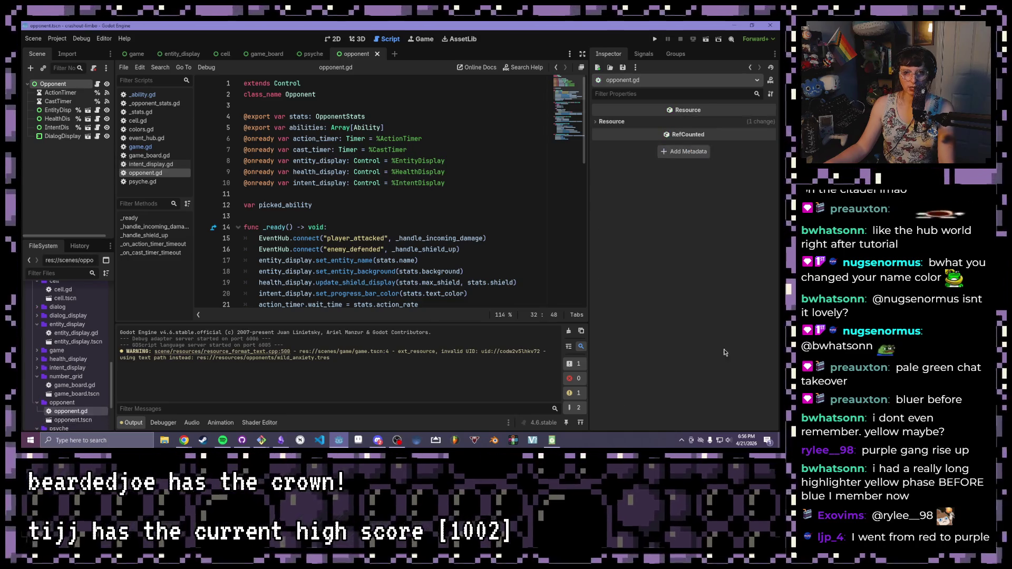
pyautogui.click(65, 83)
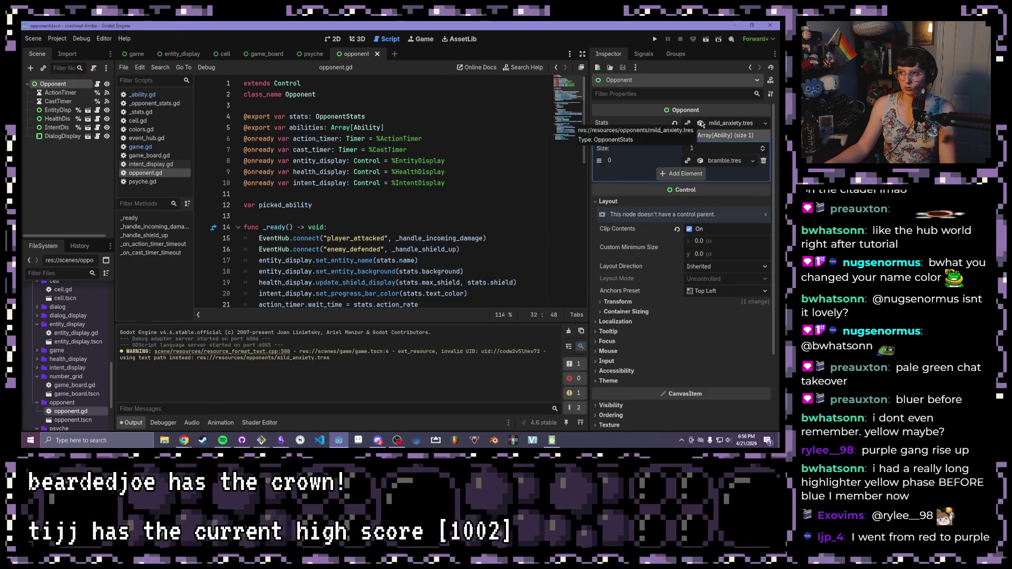
# Clear the Opponent's Stats, drag mild_anxiety.tres back onto the field, and test-run
pyautogui.click(765, 123)
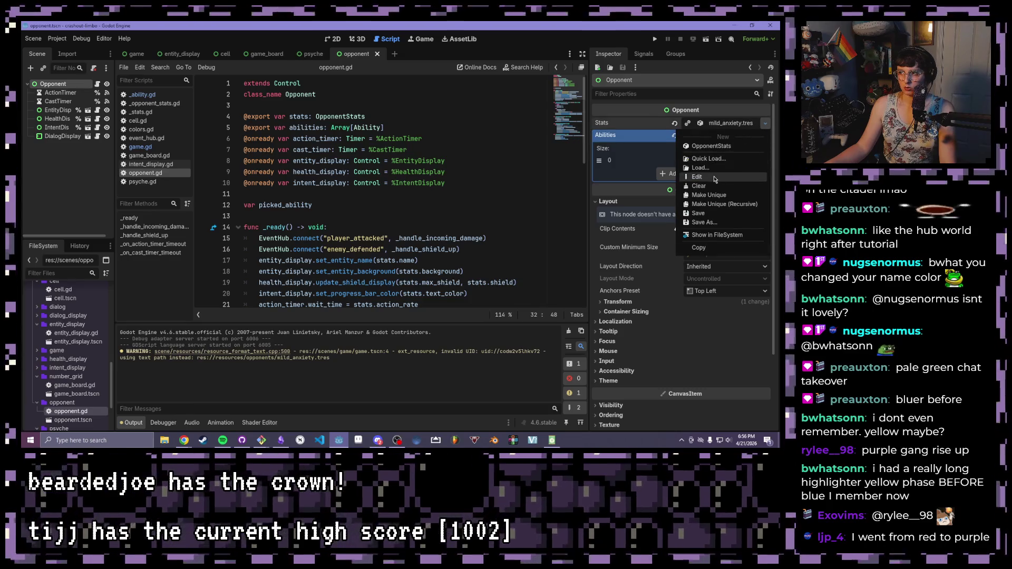
pyautogui.click(699, 186)
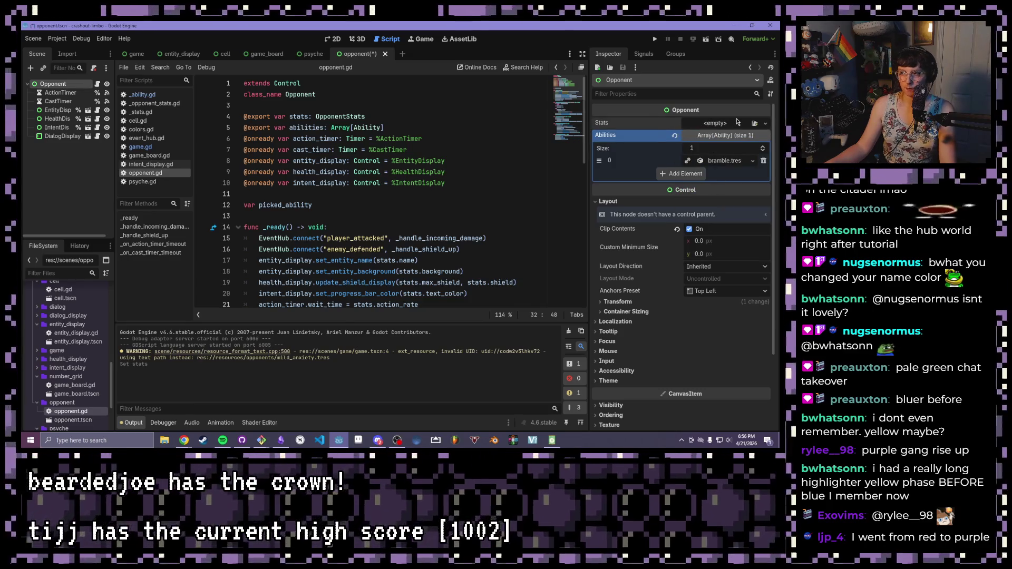
pyautogui.click(754, 122)
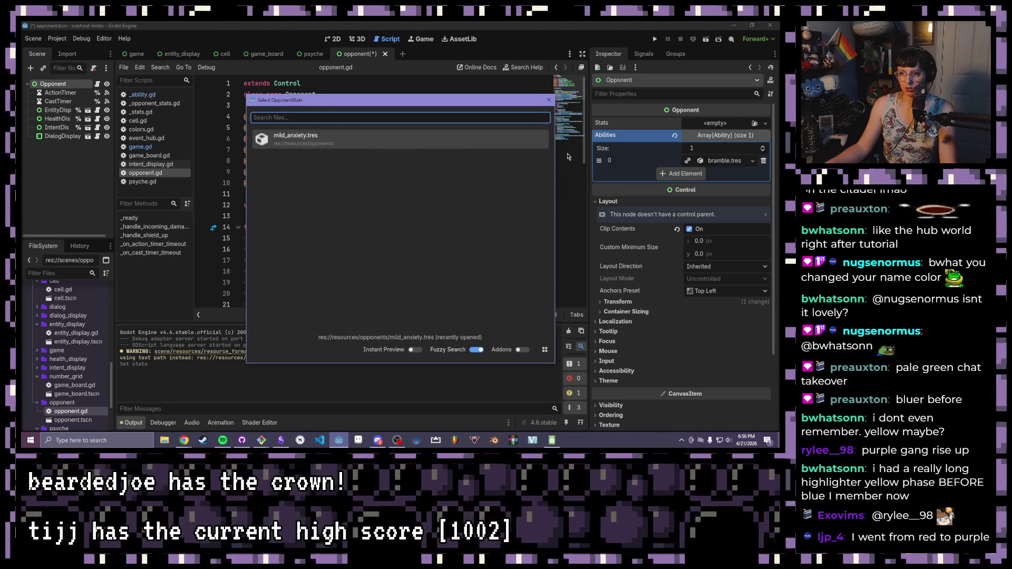
pyautogui.click(548, 101)
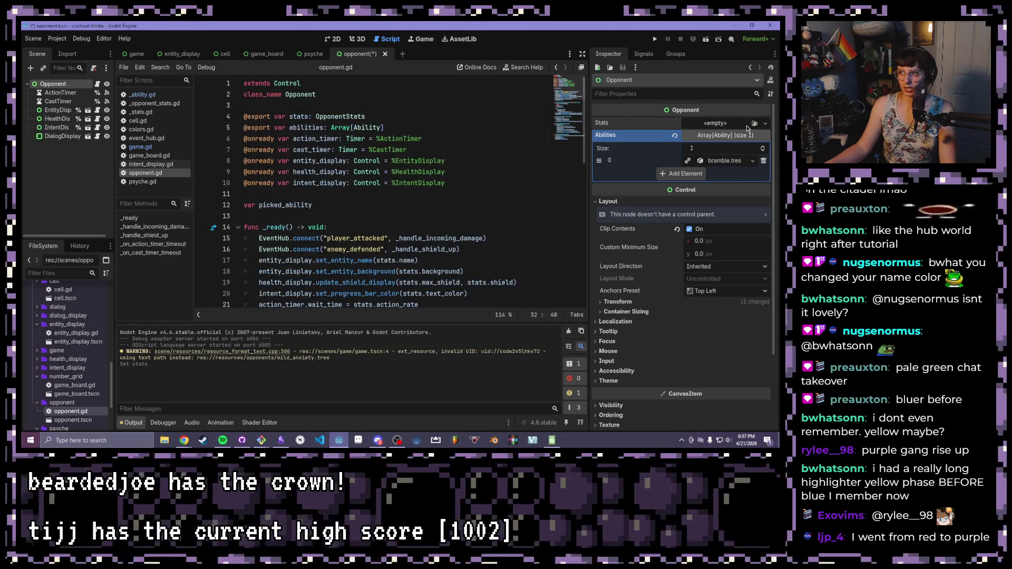
pyautogui.scroll(5, 68, 406)
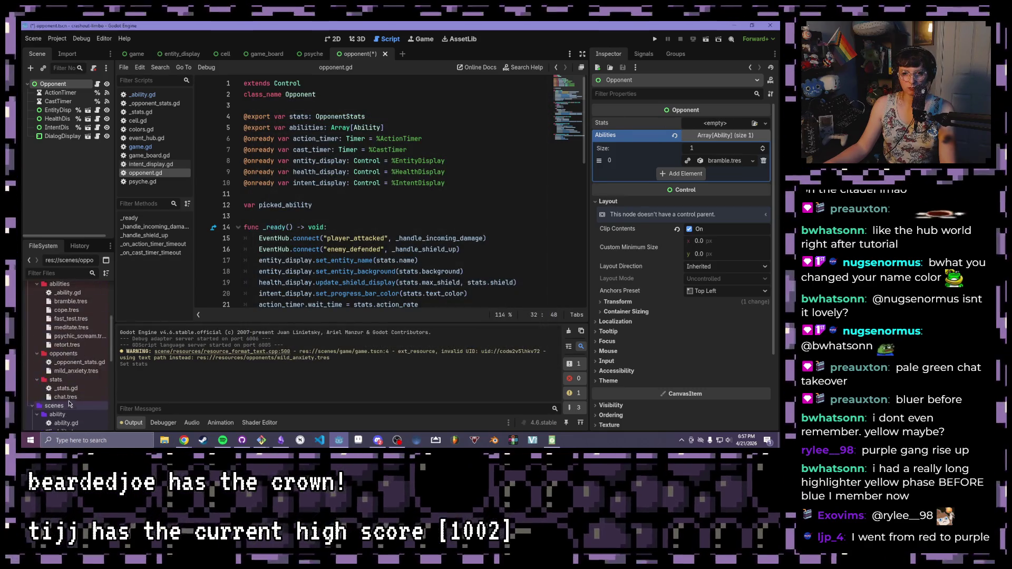
pyautogui.moveTo(66, 371)
pyautogui.mouseDown()
pyautogui.moveTo(704, 154)
pyautogui.moveTo(715, 127)
pyautogui.mouseUp()
pyautogui.click(655, 39)
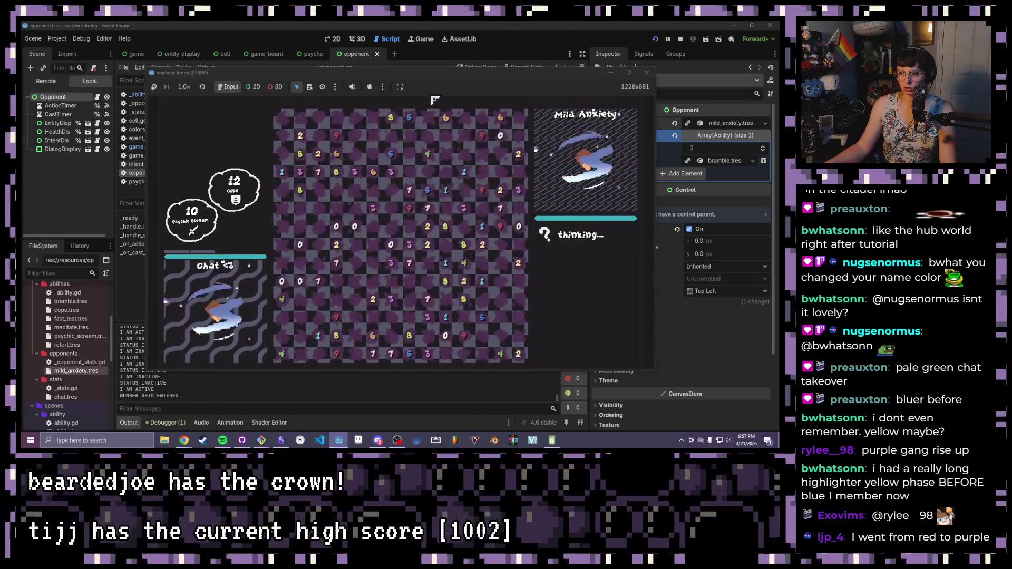
# Stop the game with F8 and inspect the mild_anxiety.tres load warning in the Errors tab
pyautogui.press('F8')
pyautogui.click(165, 422)
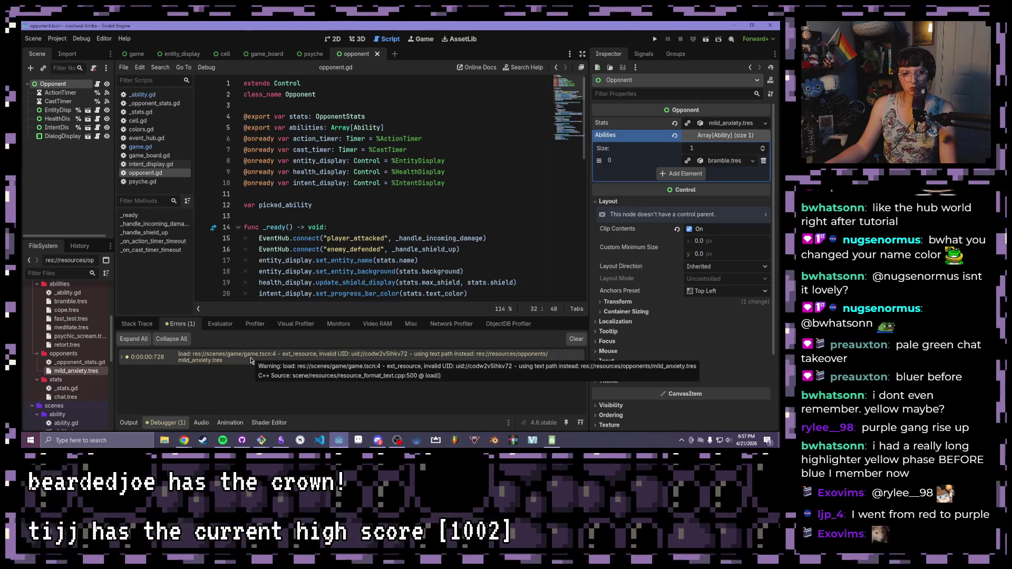
pyautogui.click(294, 362)
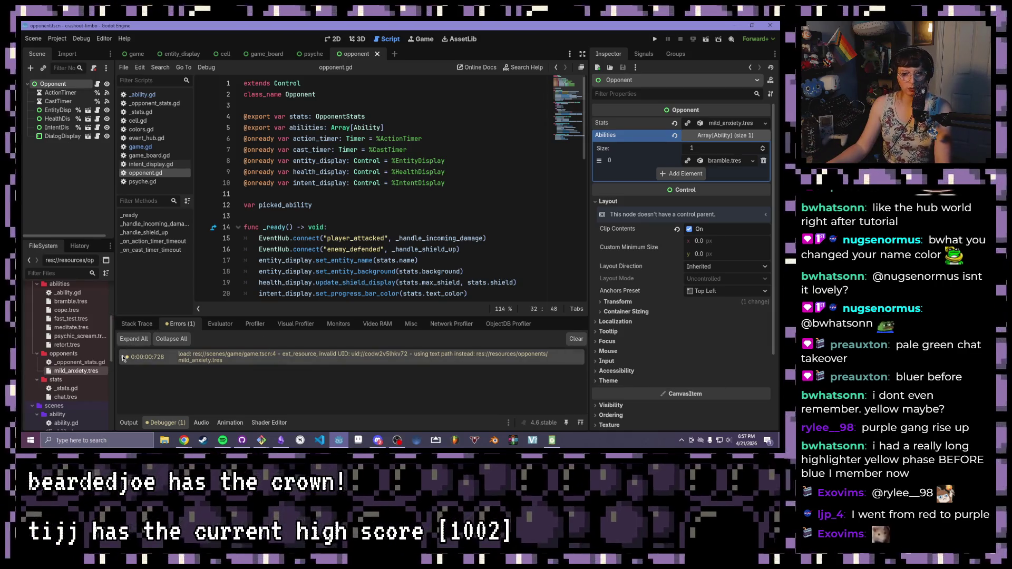
pyautogui.click(123, 358)
pyautogui.click(123, 358)
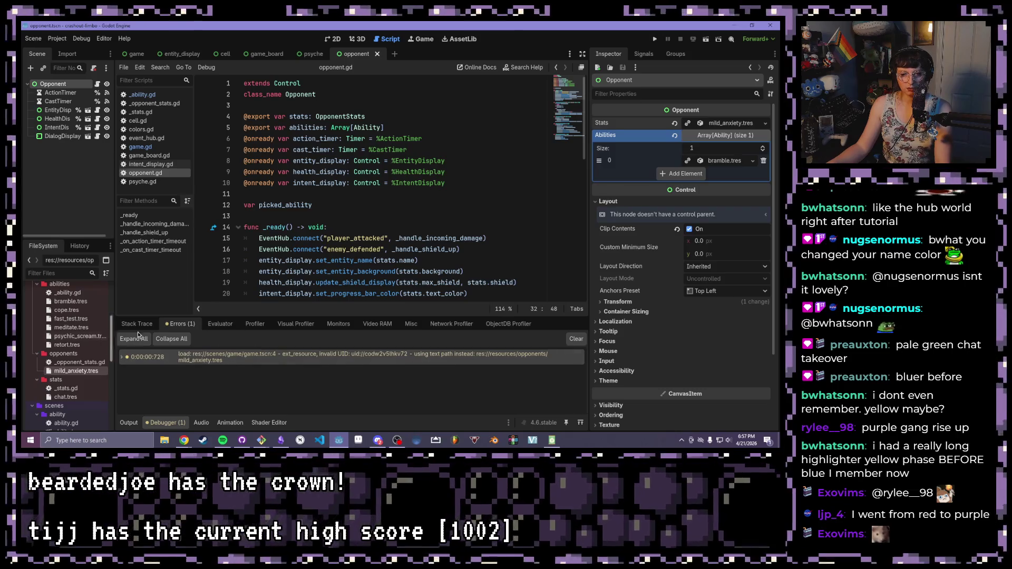
pyautogui.click(127, 423)
pyautogui.click(355, 216)
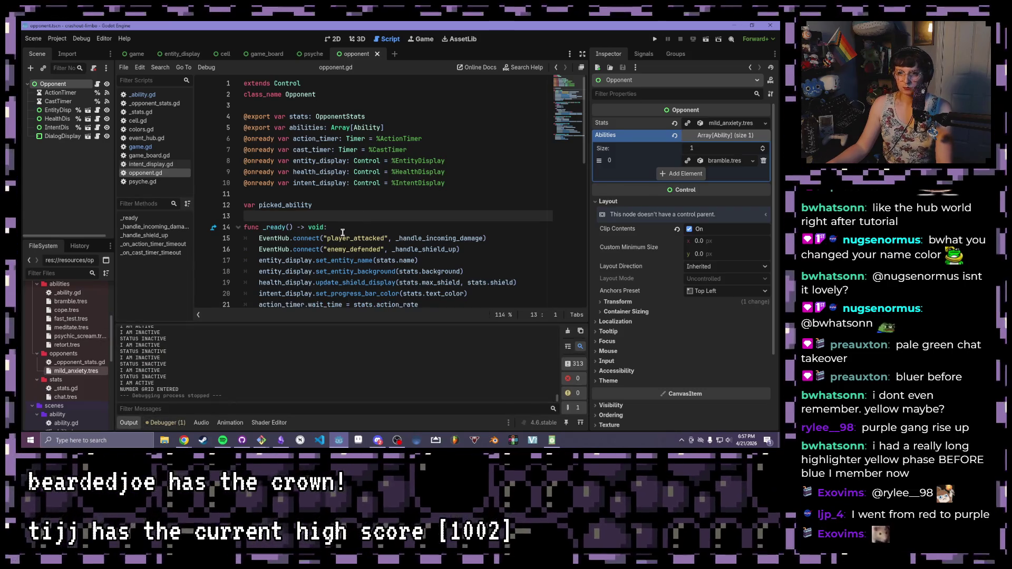
pyautogui.scroll(-9, 340, 235)
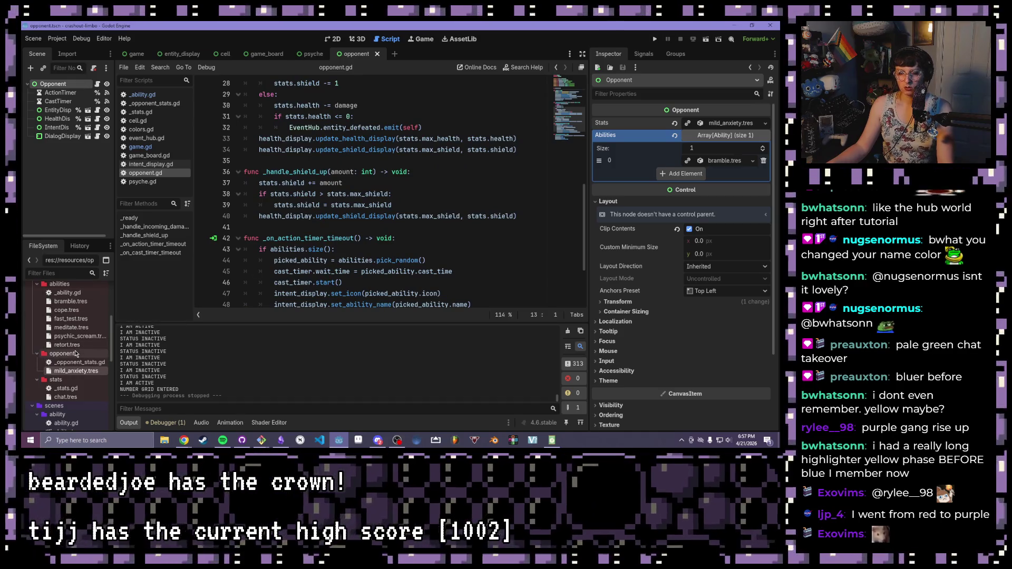
pyautogui.scroll(3, 368, 228)
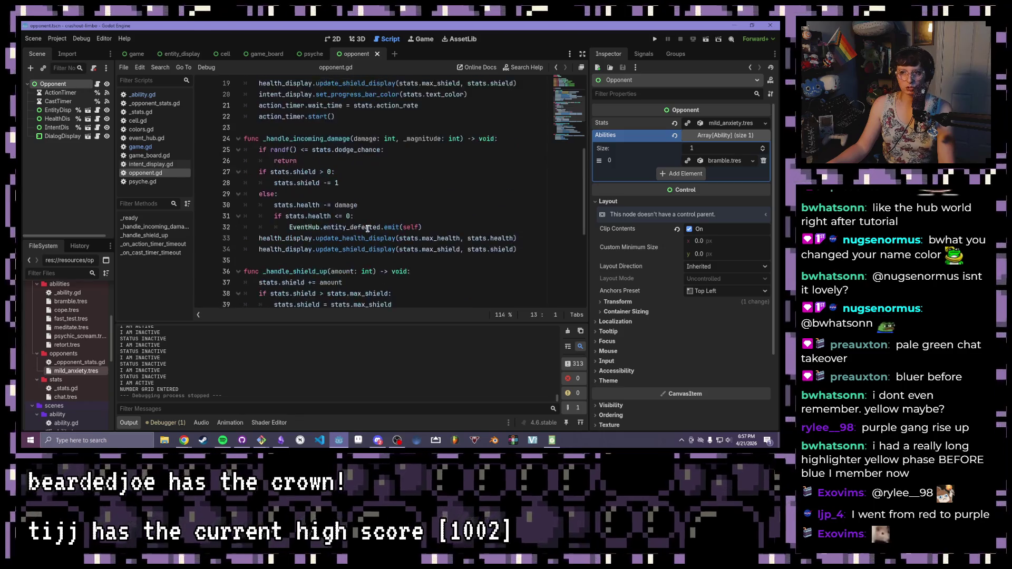
pyautogui.scroll(6, 368, 228)
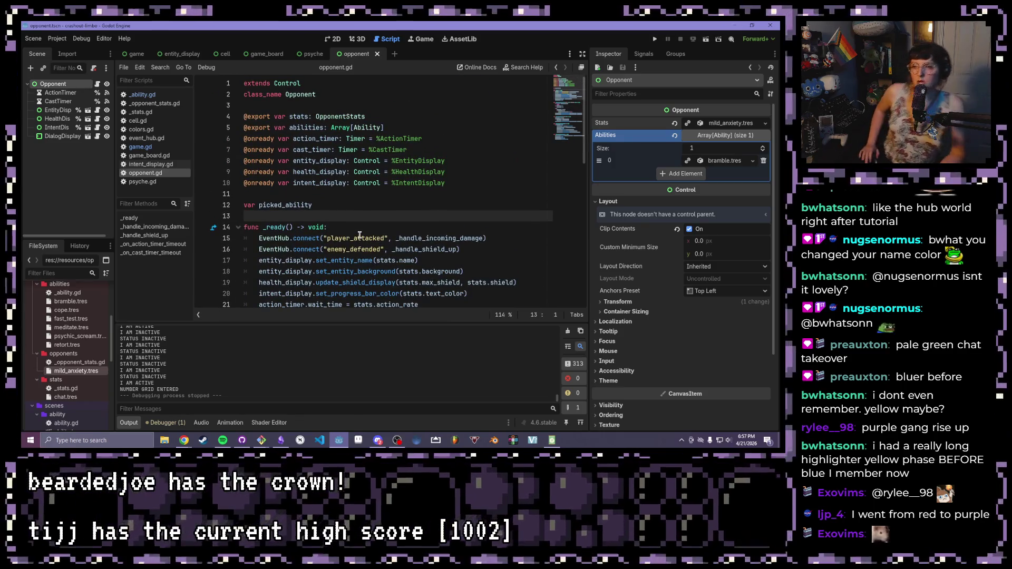
# Check the cell state changes objective in the DAILY OBJECTIVES note, then return to Godot
pyautogui.click(281, 441)
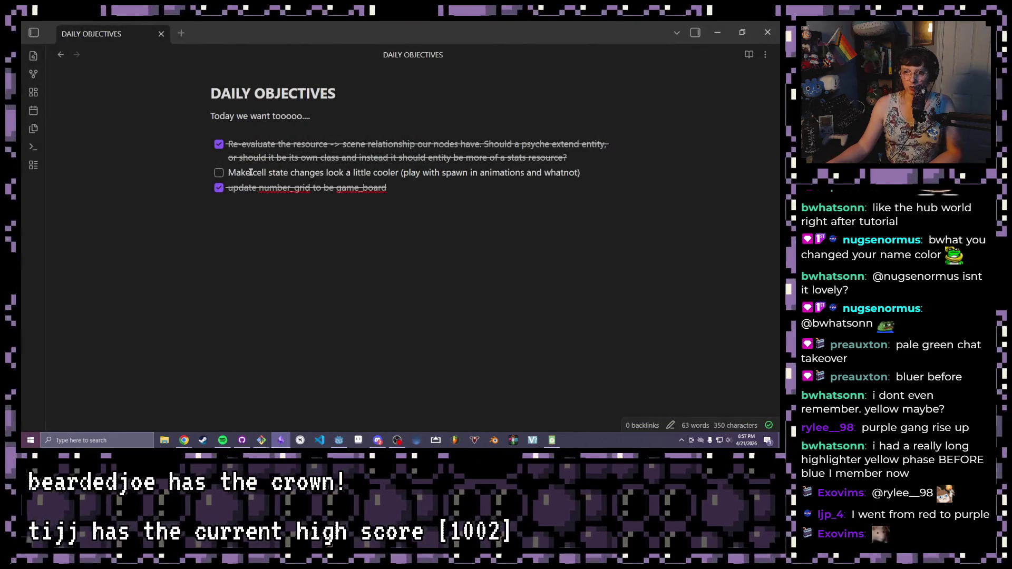
pyautogui.moveTo(581, 172); pyautogui.dragTo(228, 173)
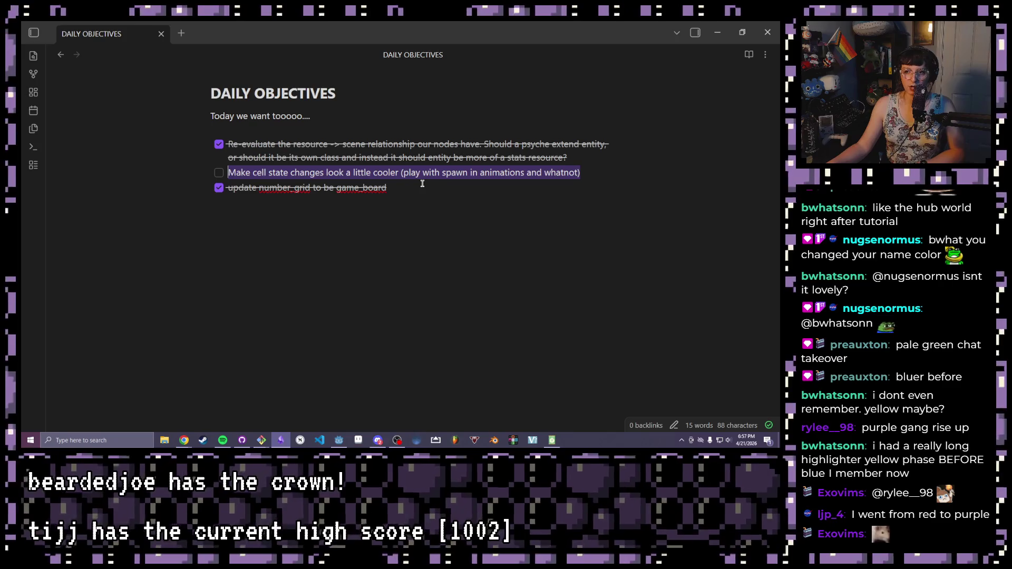
pyautogui.click(422, 184)
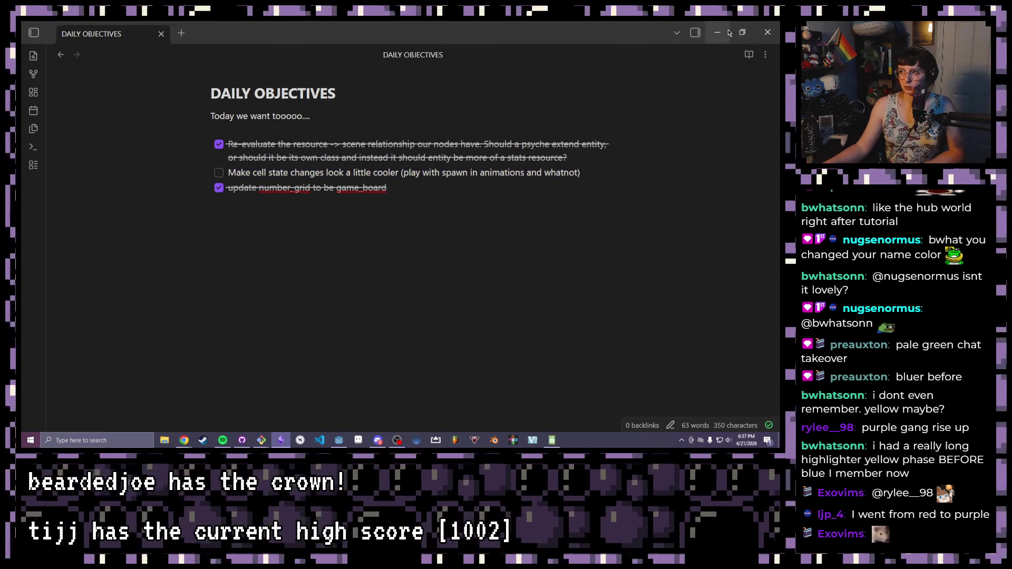
pyautogui.click(718, 32)
pyautogui.click(326, 183)
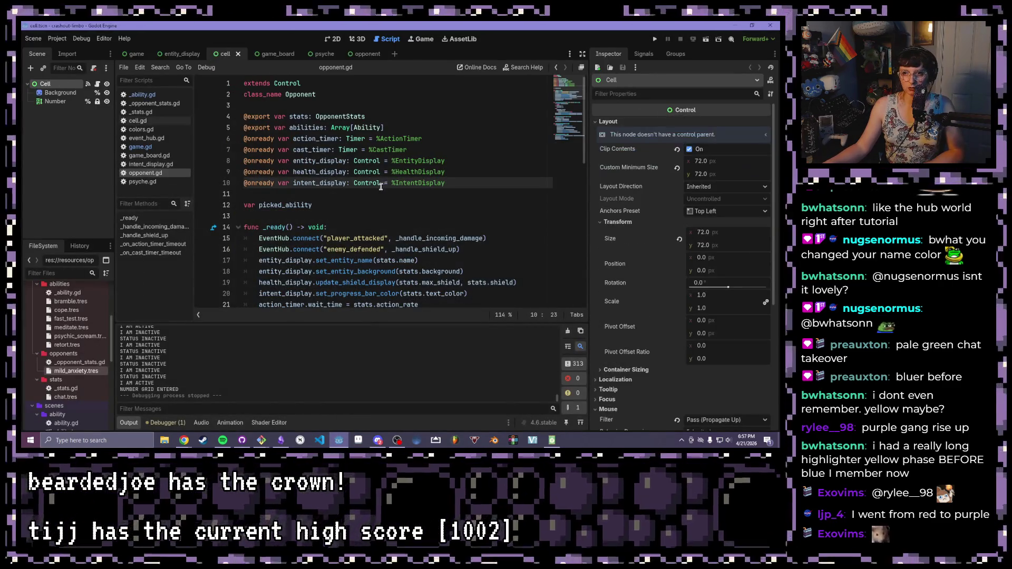
pyautogui.hotkey('ctrl', 'F1')
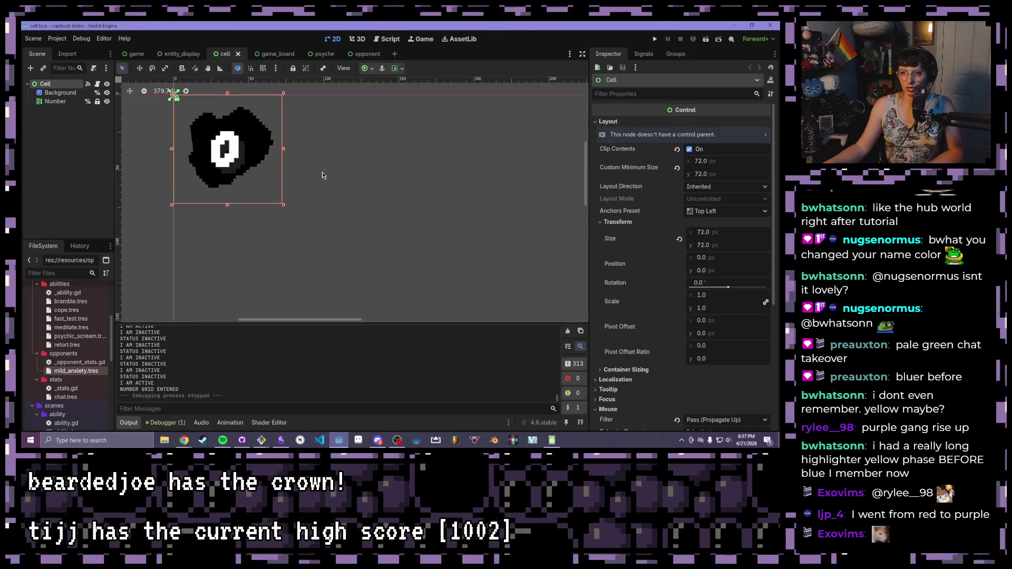
pyautogui.press('f')
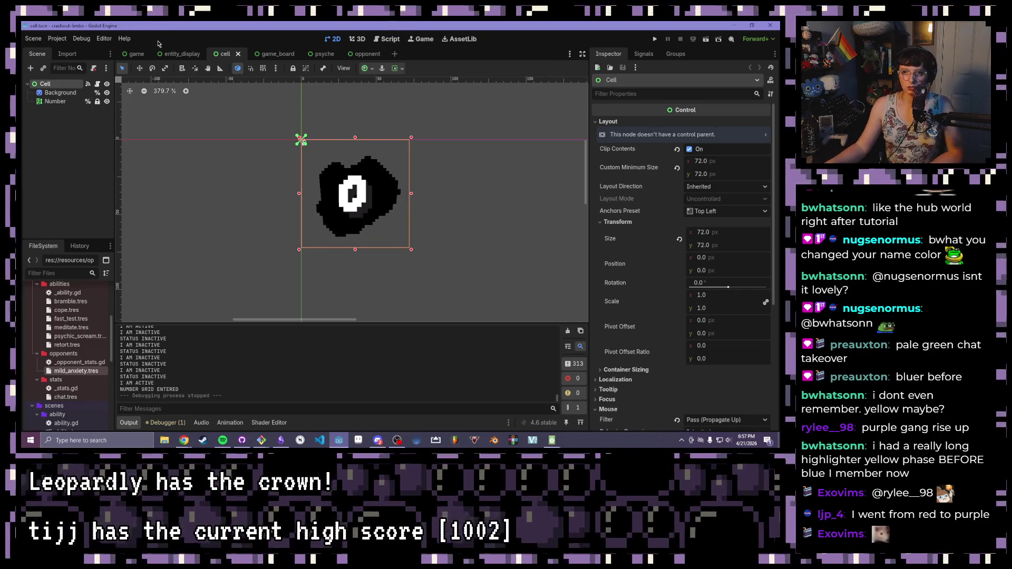
pyautogui.click(97, 84)
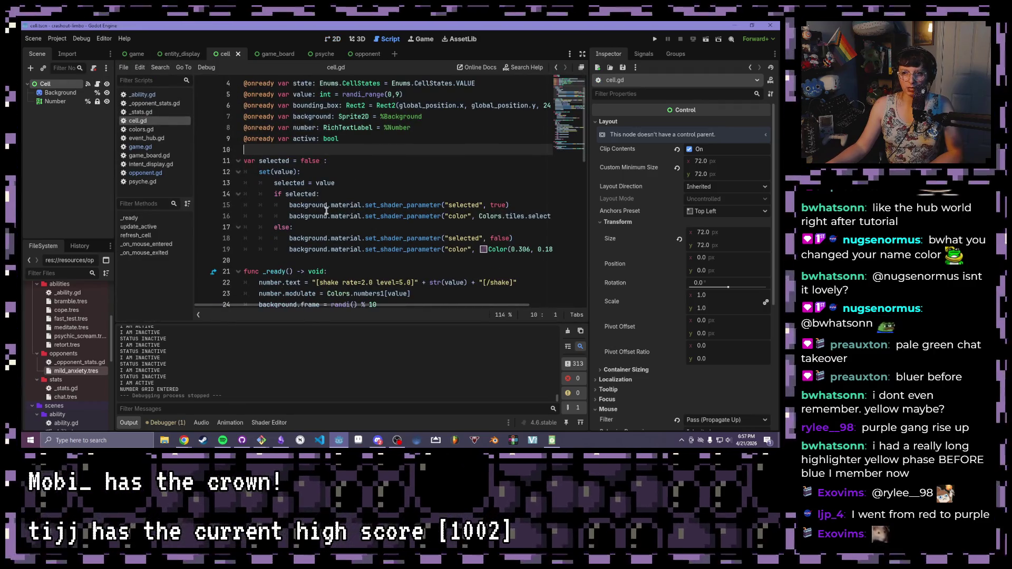
pyautogui.moveTo(412, 305); pyautogui.dragTo(465, 316)
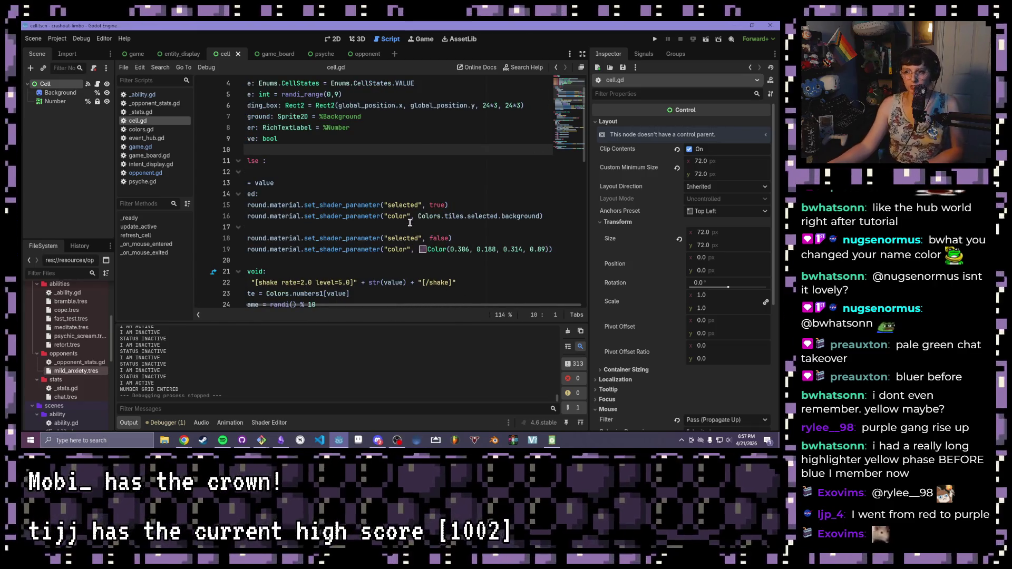
pyautogui.moveTo(552, 250); pyautogui.dragTo(422, 243)
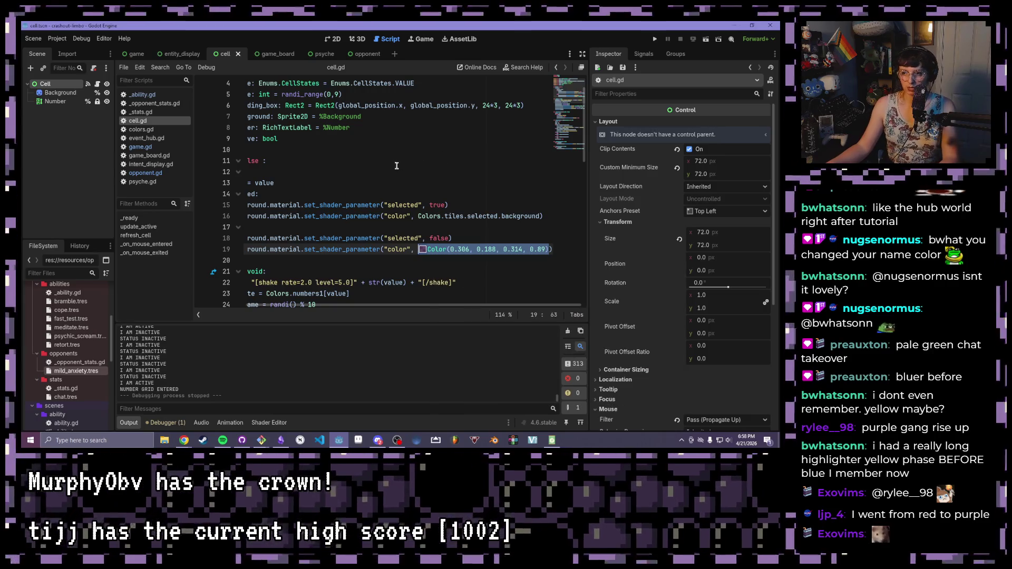
# Open colors.gd and locate the tiles dictionary
pyautogui.click(152, 131)
pyautogui.scroll(-3, 344, 212)
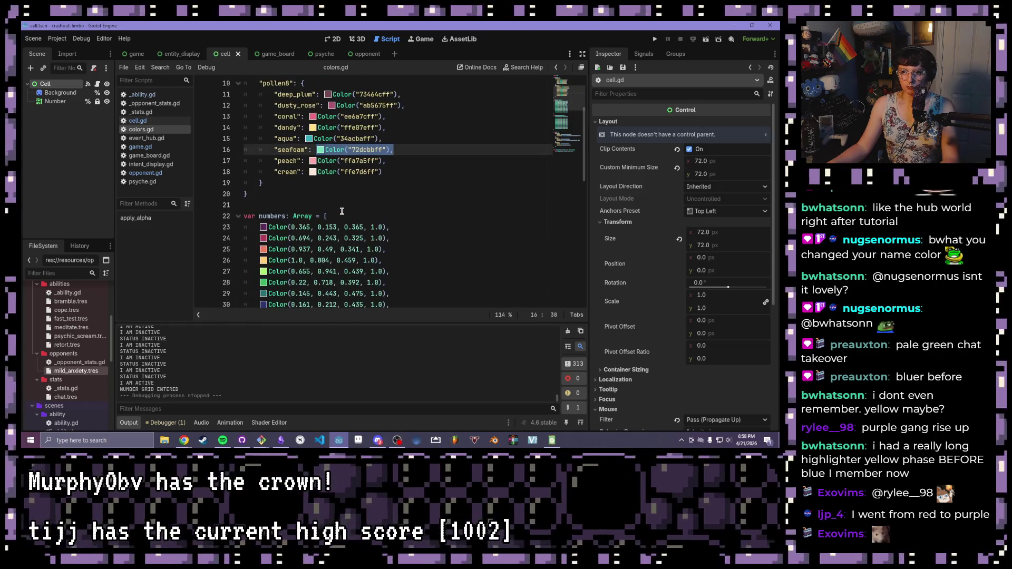
pyautogui.scroll(3, 305, 190)
pyautogui.scroll(-12, 305, 180)
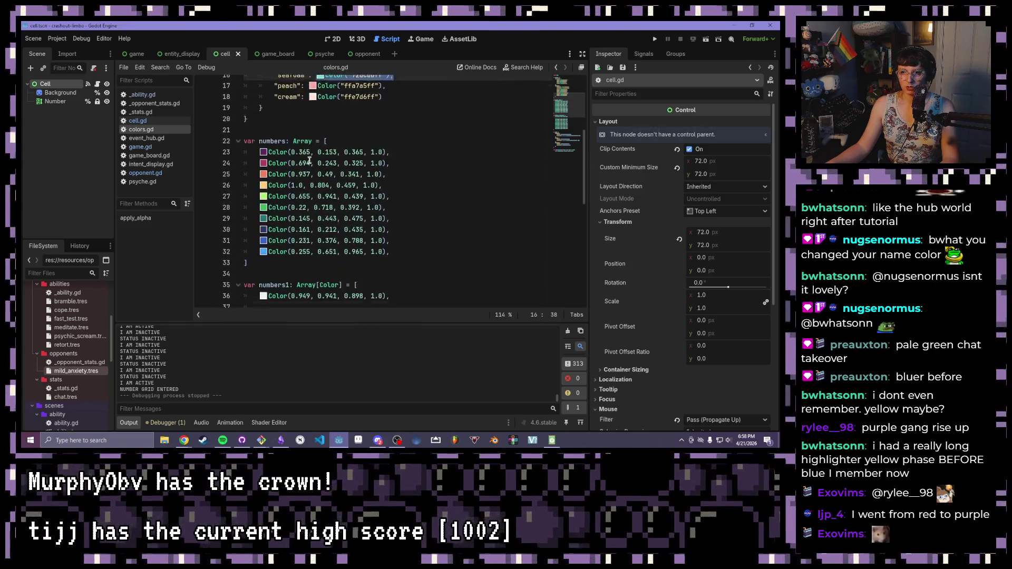
pyautogui.scroll(-2, 308, 166)
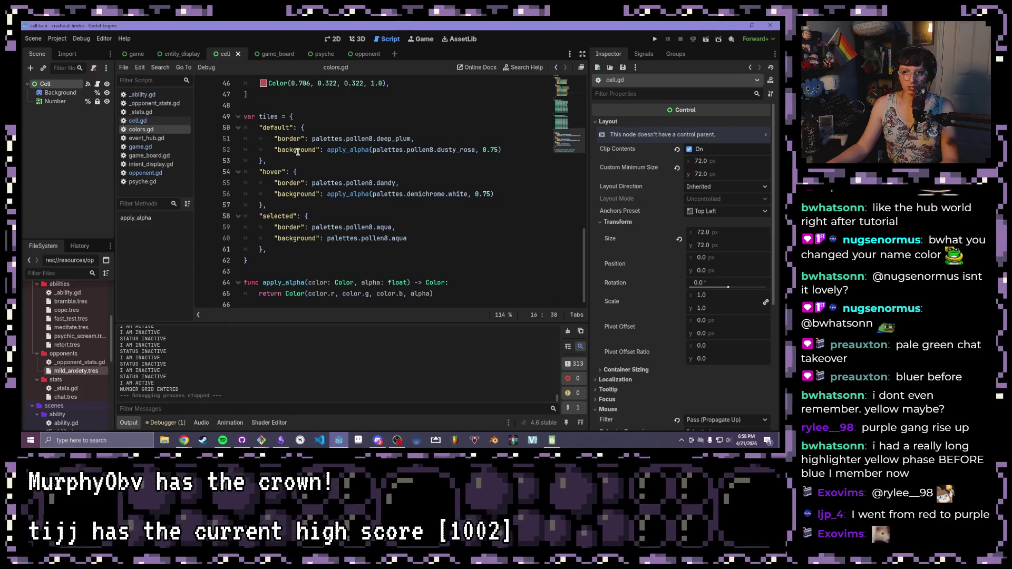
pyautogui.moveTo(271, 268); pyautogui.dragTo(209, 110)
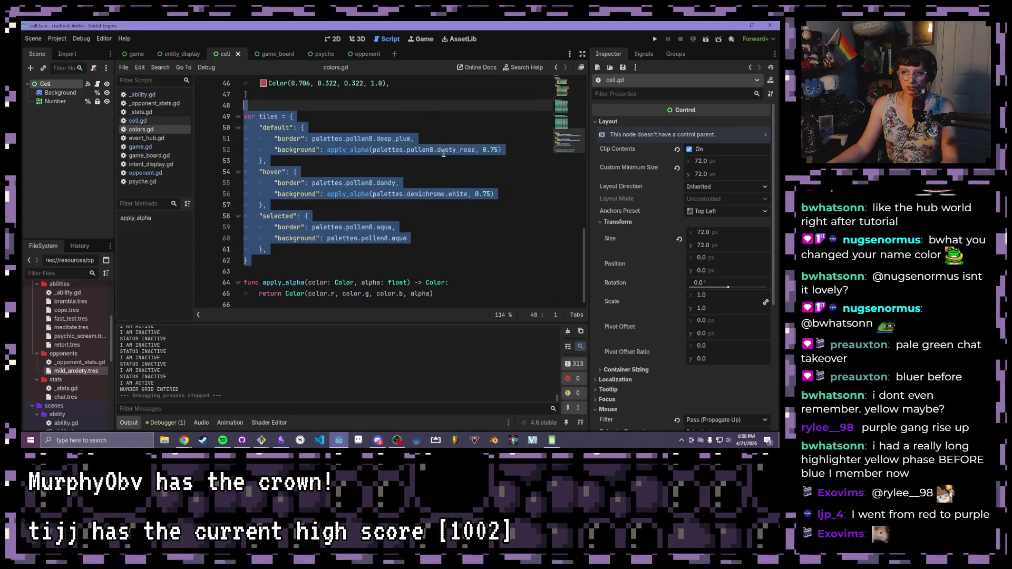
pyautogui.click(437, 152)
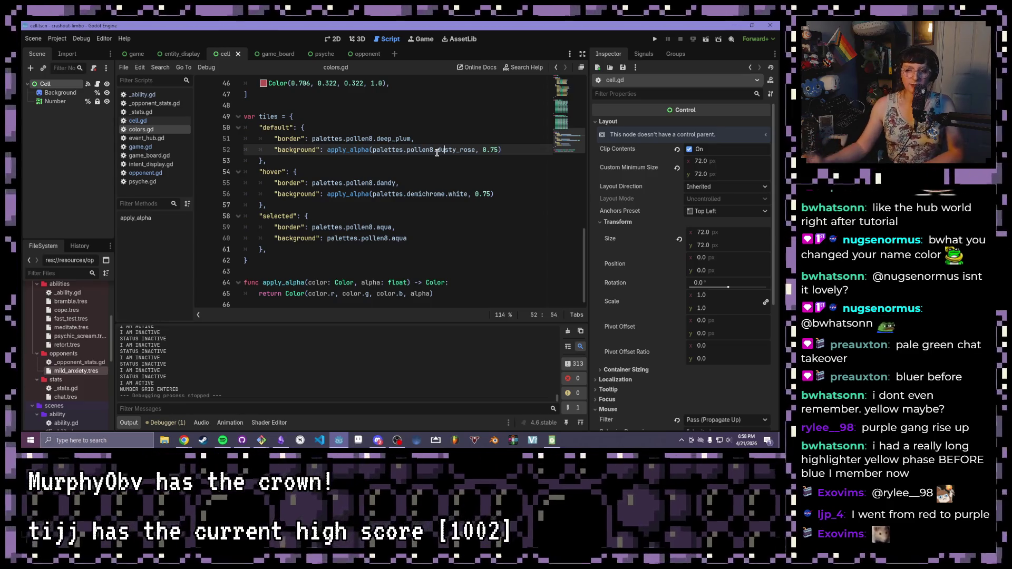
# Examine the default, hover and border entries of the tiles dictionary
pyautogui.moveTo(269, 260)
pyautogui.mouseDown()
pyautogui.moveTo(235, 118)
pyautogui.moveTo(285, 161)
pyautogui.mouseUp()
pyautogui.click(343, 155)
pyautogui.click(284, 161)
pyautogui.moveTo(263, 128); pyautogui.dragTo(288, 172)
pyautogui.click(288, 172)
pyautogui.moveTo(281, 124)
pyautogui.mouseDown()
pyautogui.moveTo(422, 159)
pyautogui.moveTo(506, 158)
pyautogui.mouseUp()
pyautogui.click(494, 158)
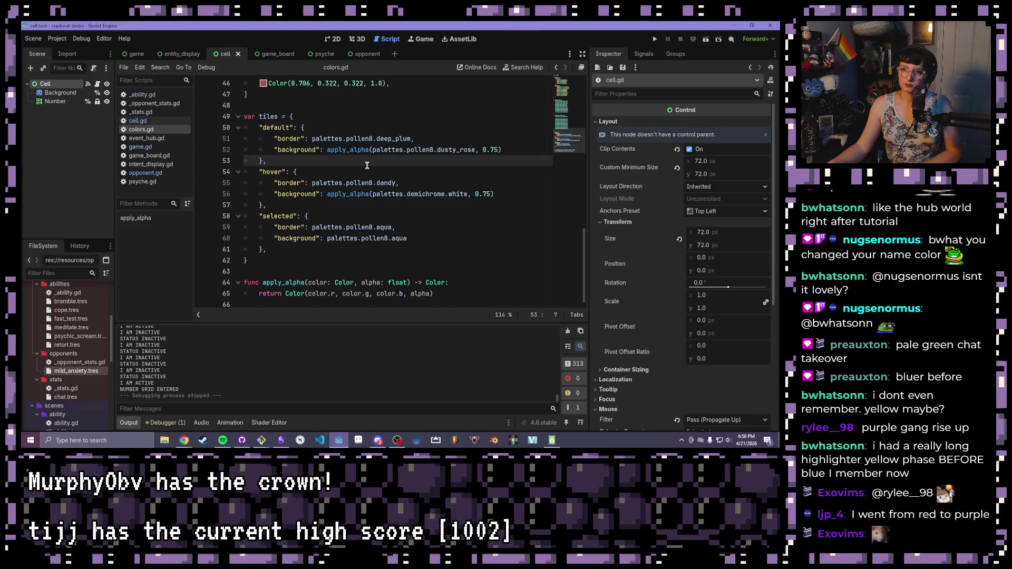
pyautogui.moveTo(400, 183); pyautogui.dragTo(267, 180)
pyautogui.moveTo(422, 140); pyautogui.dragTo(273, 139)
pyautogui.click(325, 160)
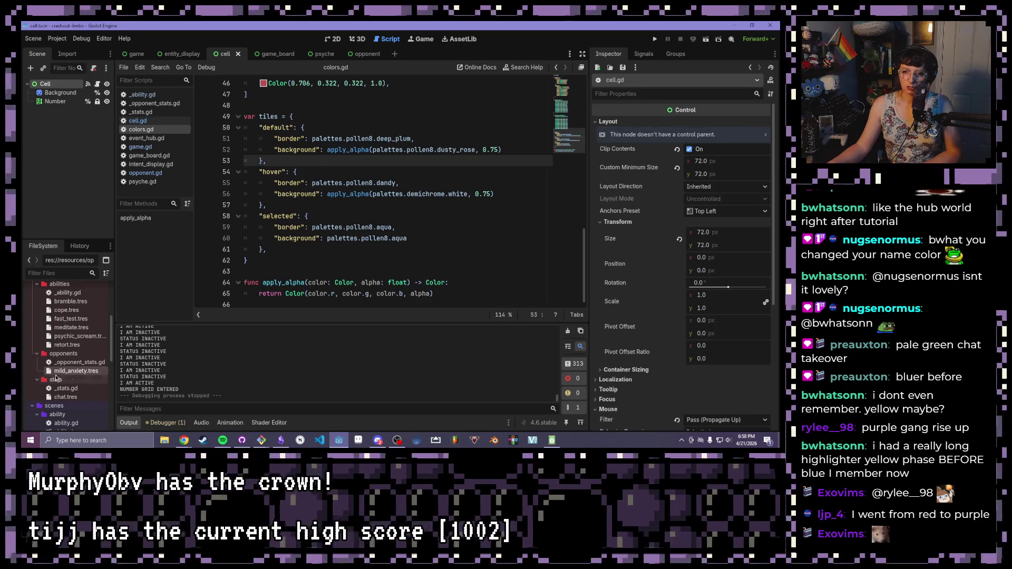
# Collapse the opponents, stats and abilities folders, then reopen cell.gd
pyautogui.click(37, 354)
pyautogui.click(37, 362)
pyautogui.click(37, 283)
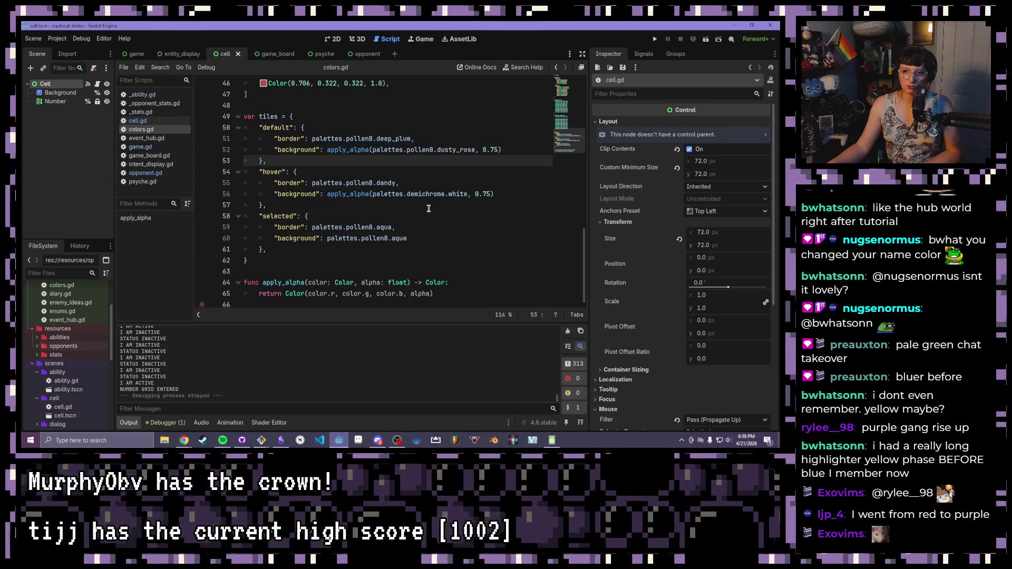
pyautogui.scroll(10, 475, 193)
pyautogui.scroll(-10, 486, 197)
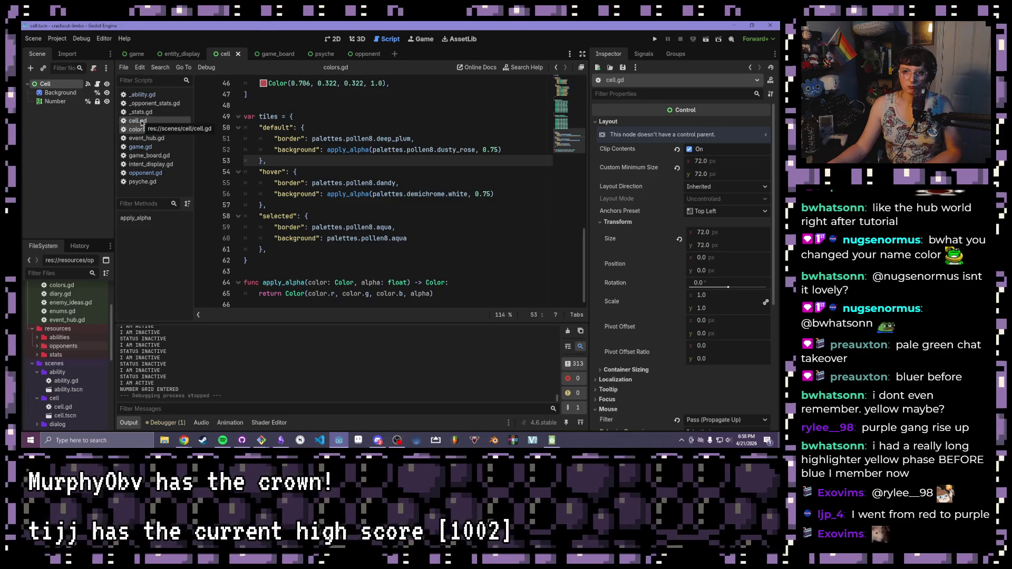
pyautogui.click(138, 121)
pyautogui.scroll(1, 324, 243)
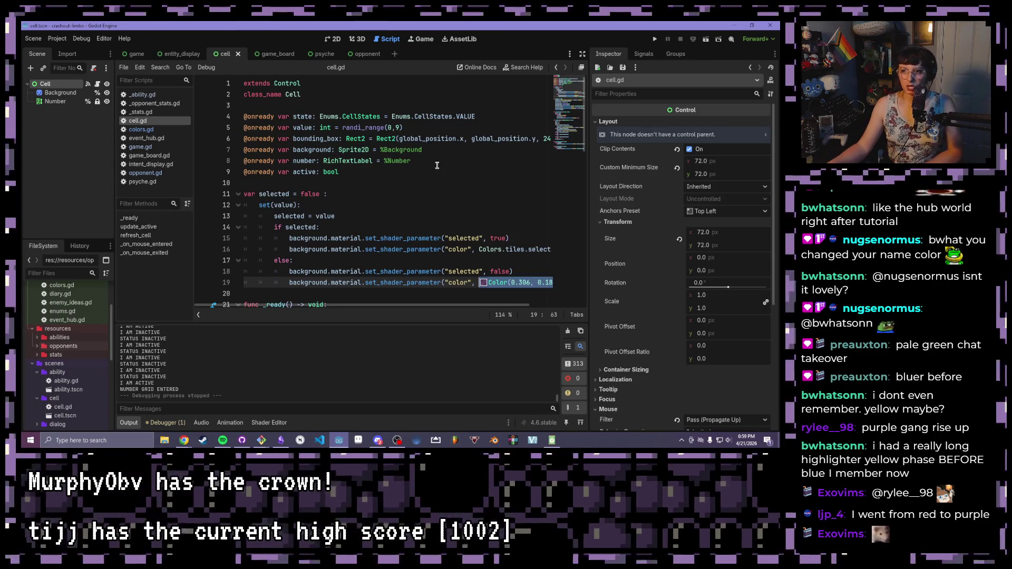
# Scroll through cell.gd to review the selected setter's shader colour code
pyautogui.click(437, 166)
pyautogui.click(415, 169)
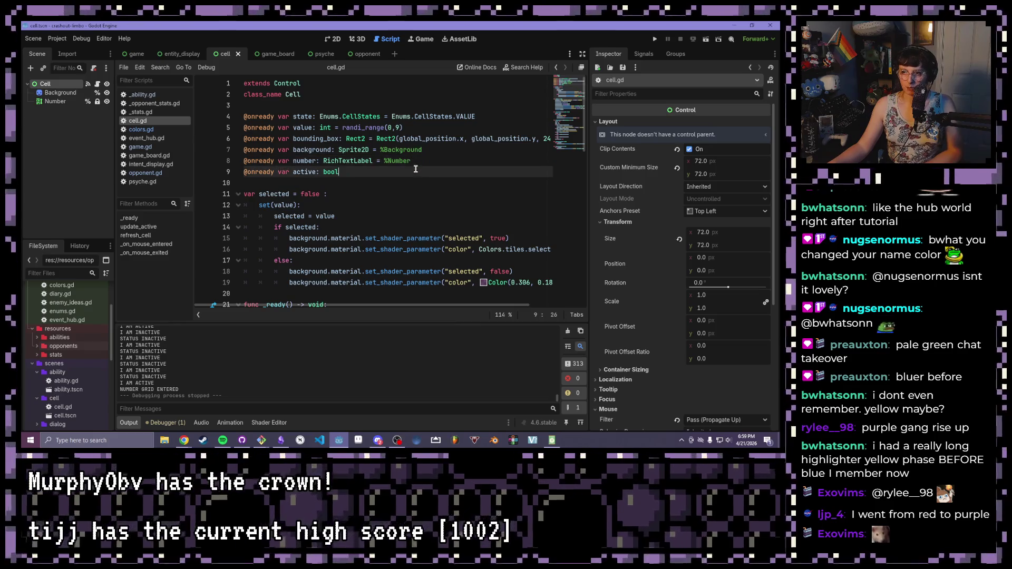
pyautogui.scroll(-1, 415, 169)
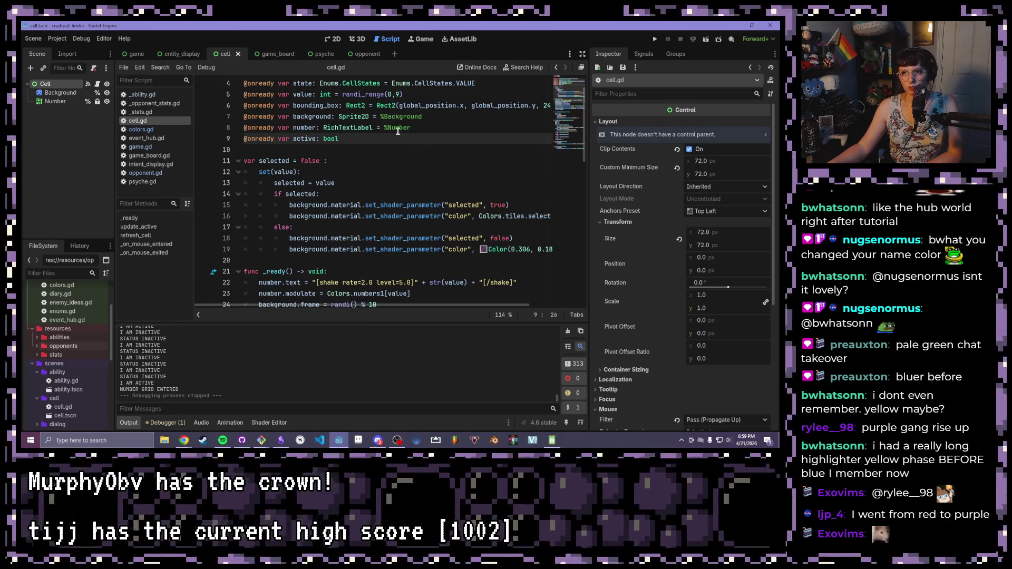
pyautogui.scroll(-1, 397, 131)
pyautogui.scroll(2, 396, 131)
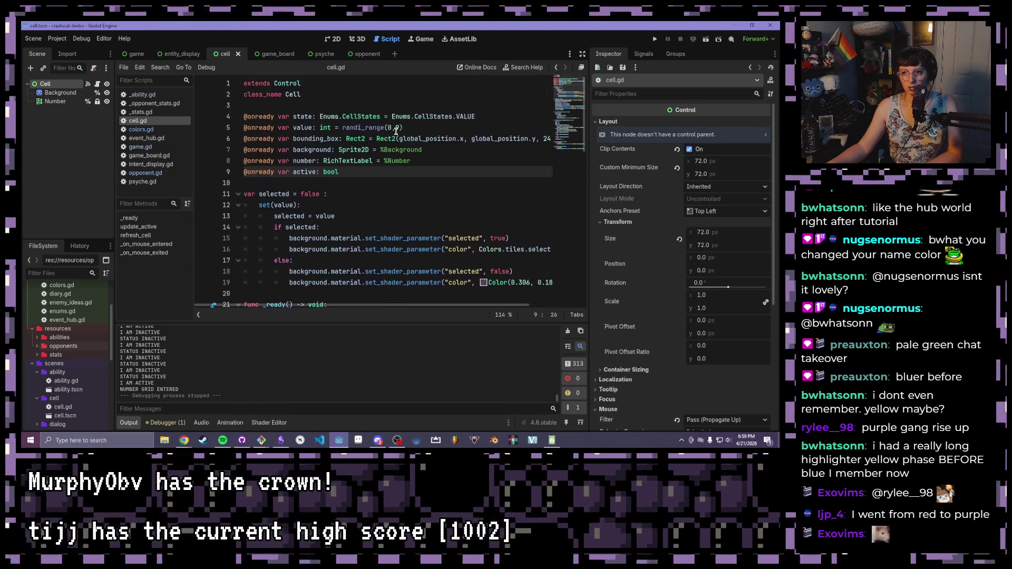
pyautogui.scroll(-6, 360, 169)
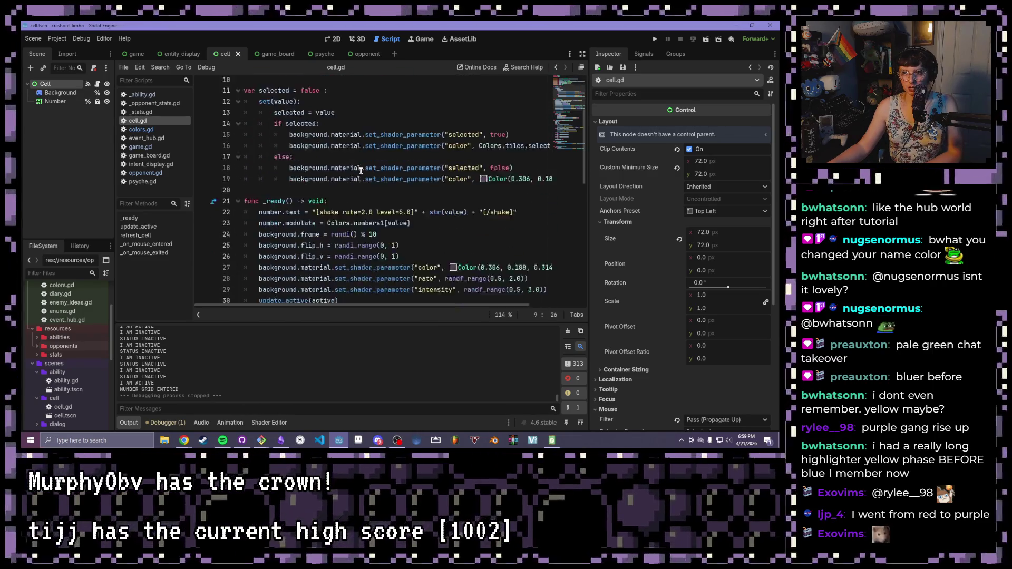
pyautogui.scroll(-3, 360, 170)
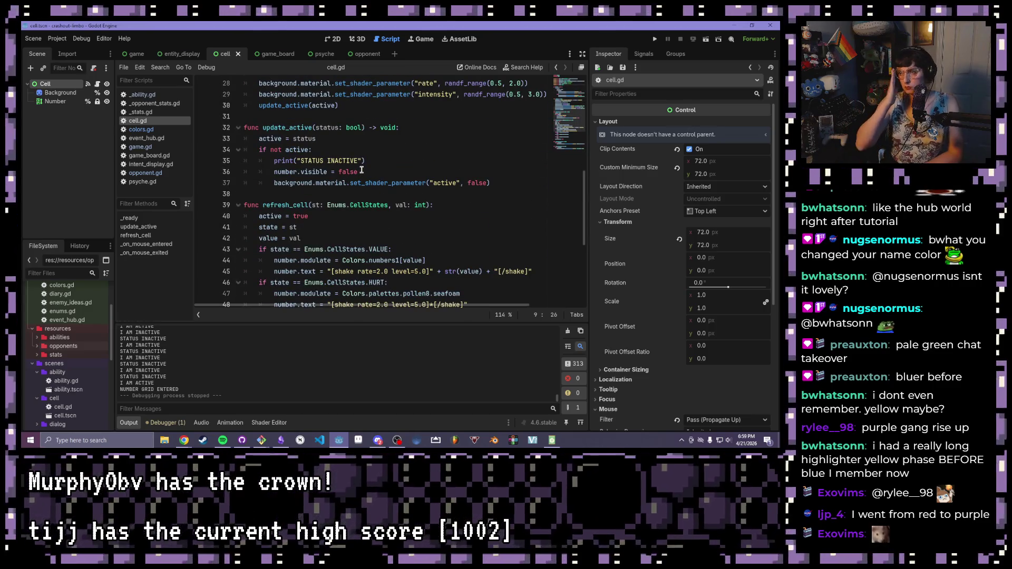
# Turn on Distraction Free Mode to widen the script editor
pyautogui.click(582, 53)
pyautogui.scroll(4, 433, 250)
pyautogui.scroll(5, 432, 250)
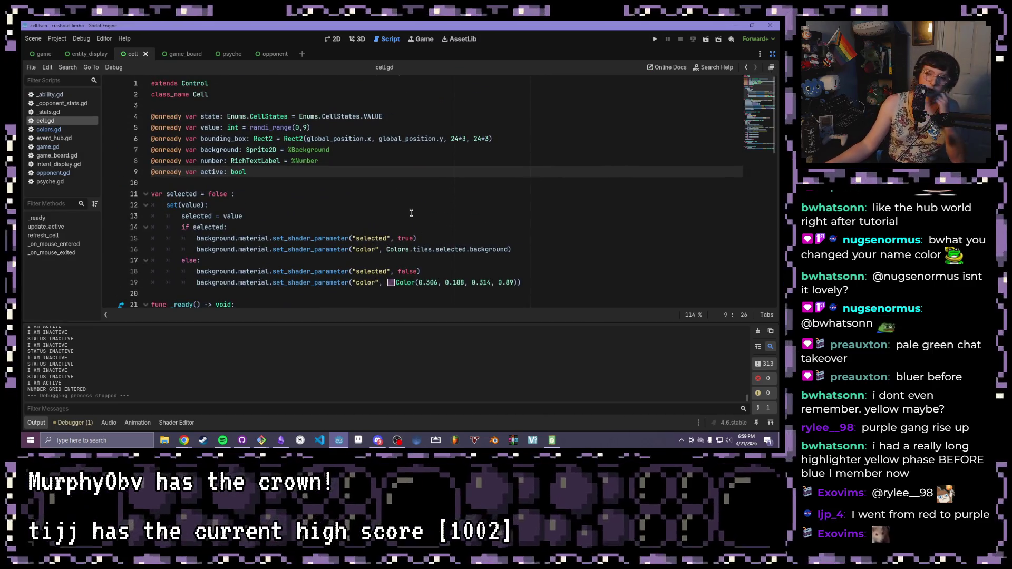
pyautogui.scroll(-1, 386, 203)
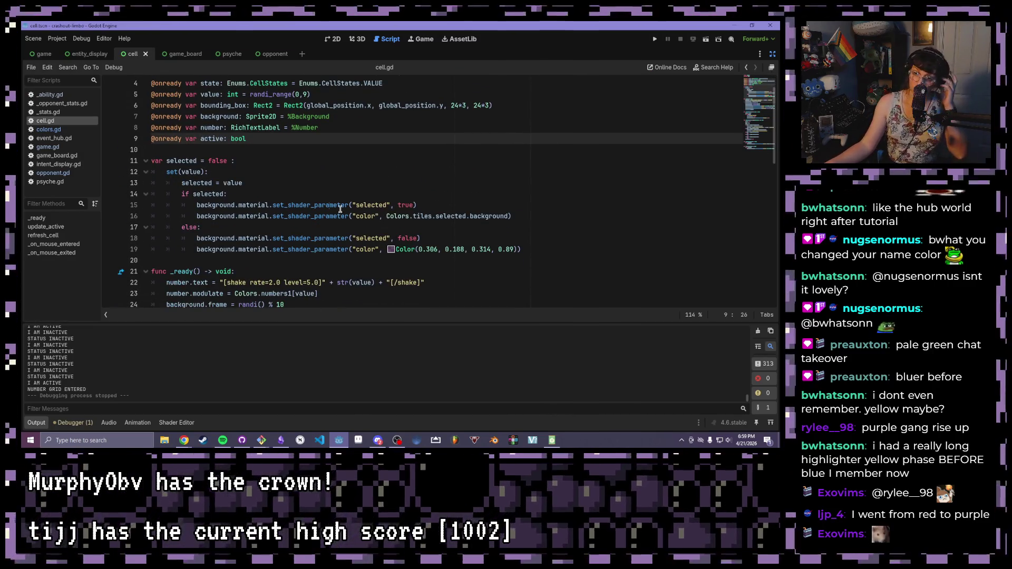
pyautogui.scroll(1, 299, 198)
pyautogui.click(396, 116)
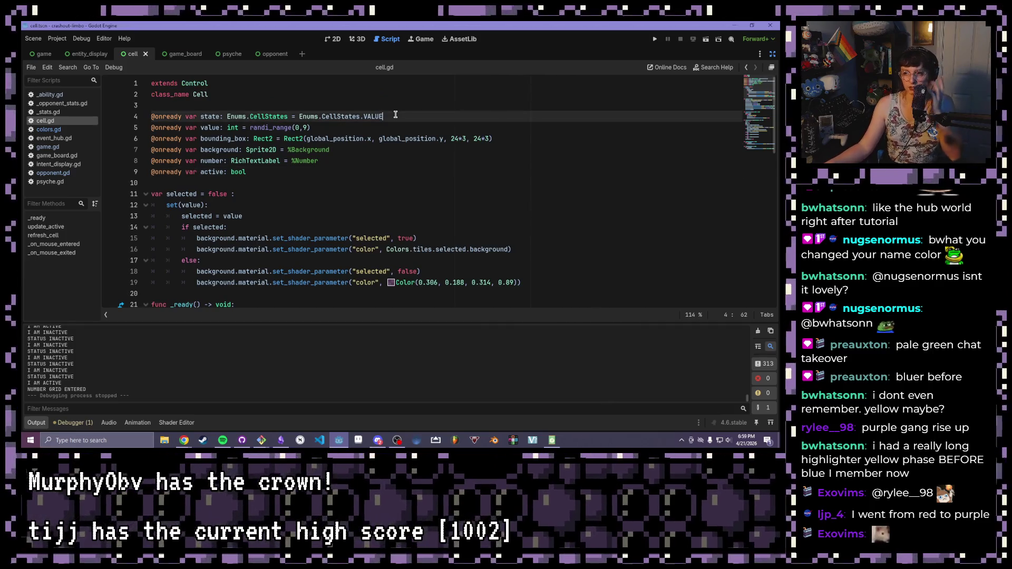
pyautogui.scroll(-3, 333, 214)
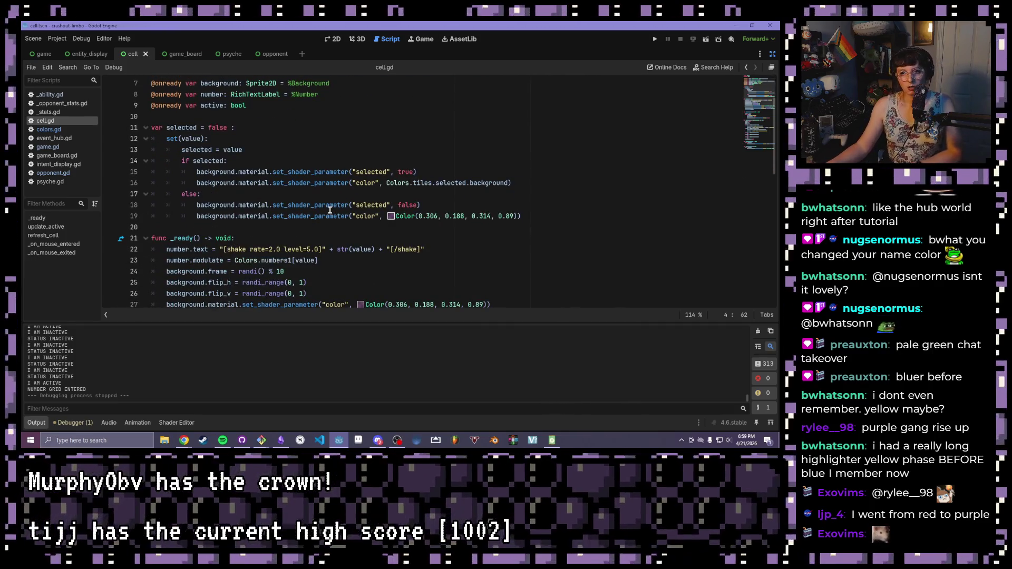
pyautogui.moveTo(295, 190); pyautogui.dragTo(303, 95)
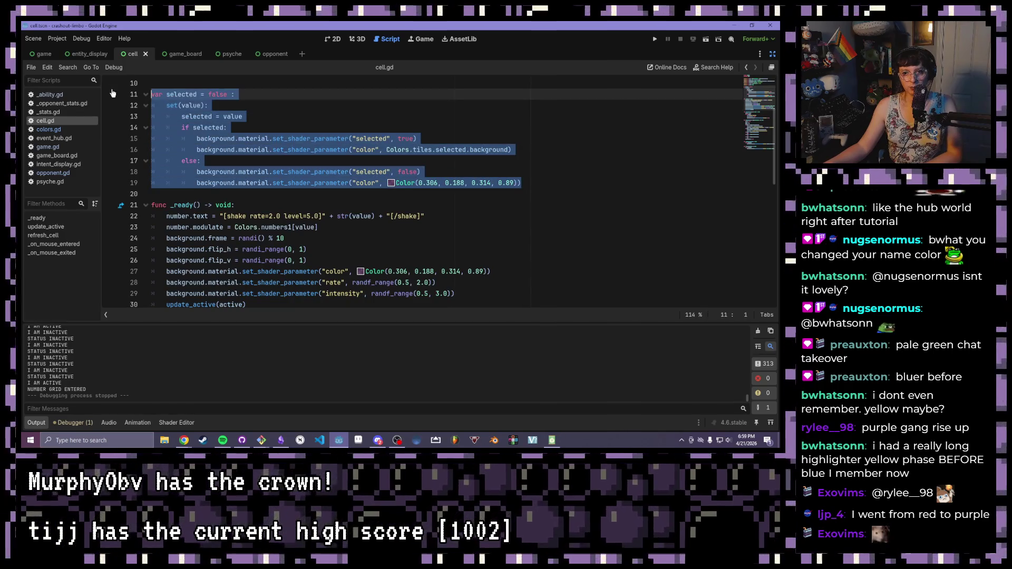
pyautogui.click(306, 118)
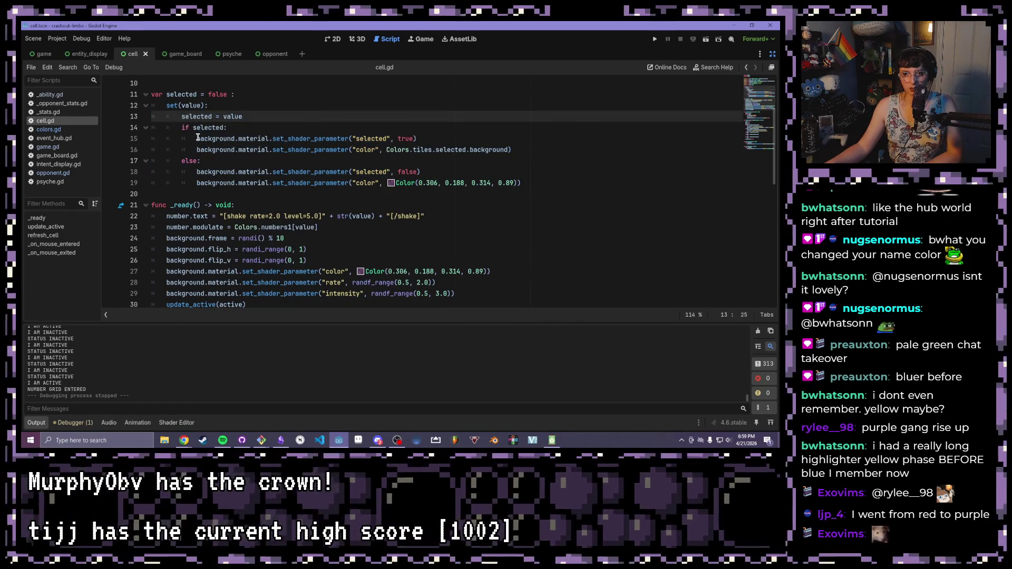
pyautogui.moveTo(197, 138); pyautogui.dragTo(490, 149)
pyautogui.moveTo(196, 172); pyautogui.dragTo(421, 171)
pyautogui.keyDown('shift'); pyautogui.click(532, 183); pyautogui.keyUp('shift')
pyautogui.scroll(-2, 506, 181)
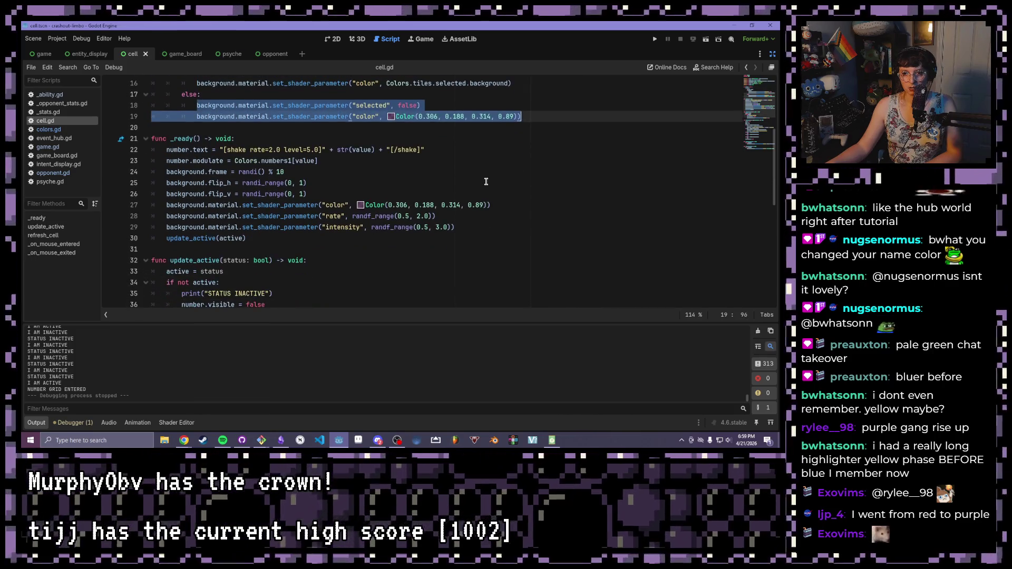
pyautogui.moveTo(425, 149); pyautogui.dragTo(161, 148)
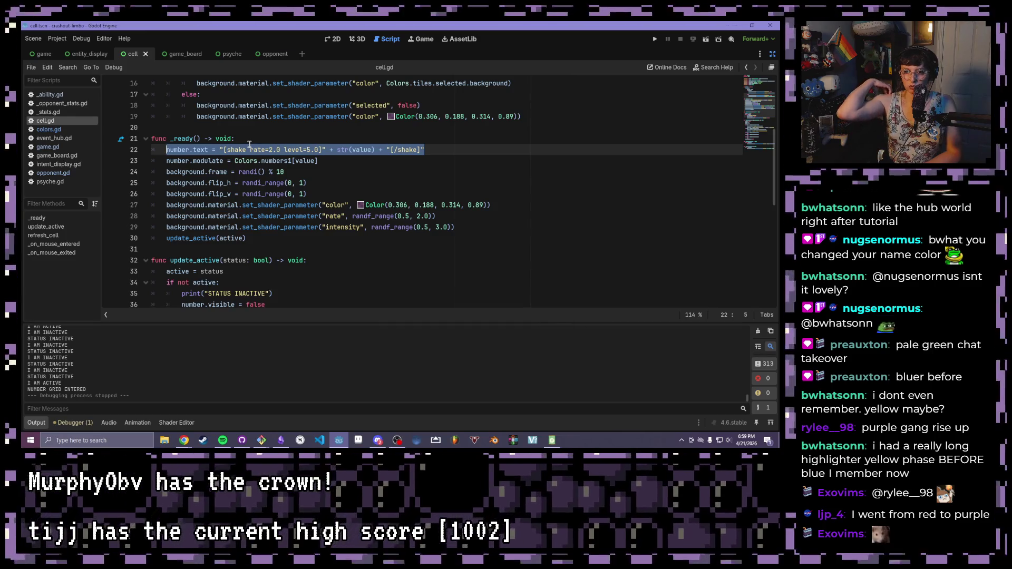
pyautogui.moveTo(317, 161); pyautogui.dragTo(157, 162)
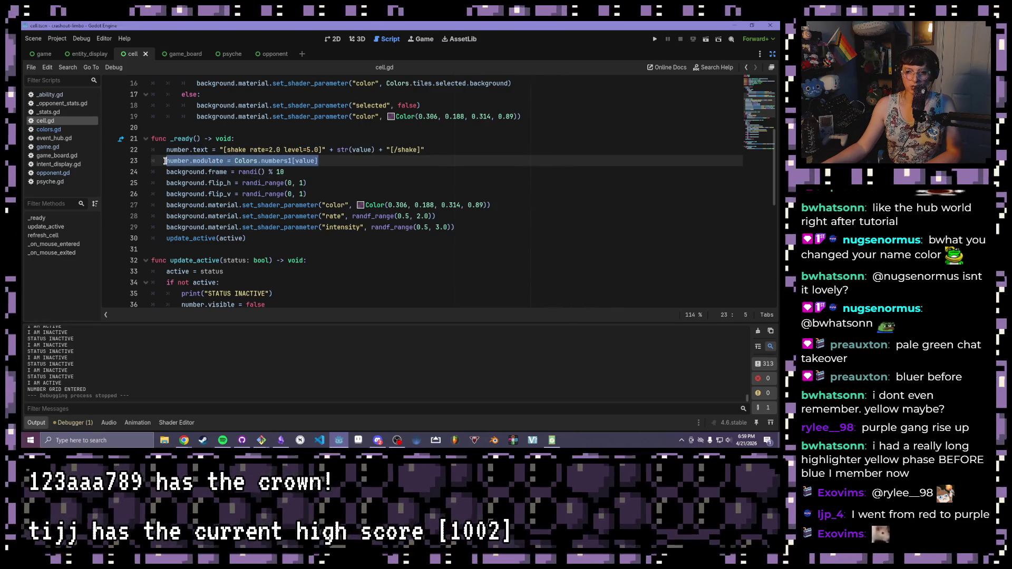
pyautogui.moveTo(320, 161); pyautogui.dragTo(231, 163)
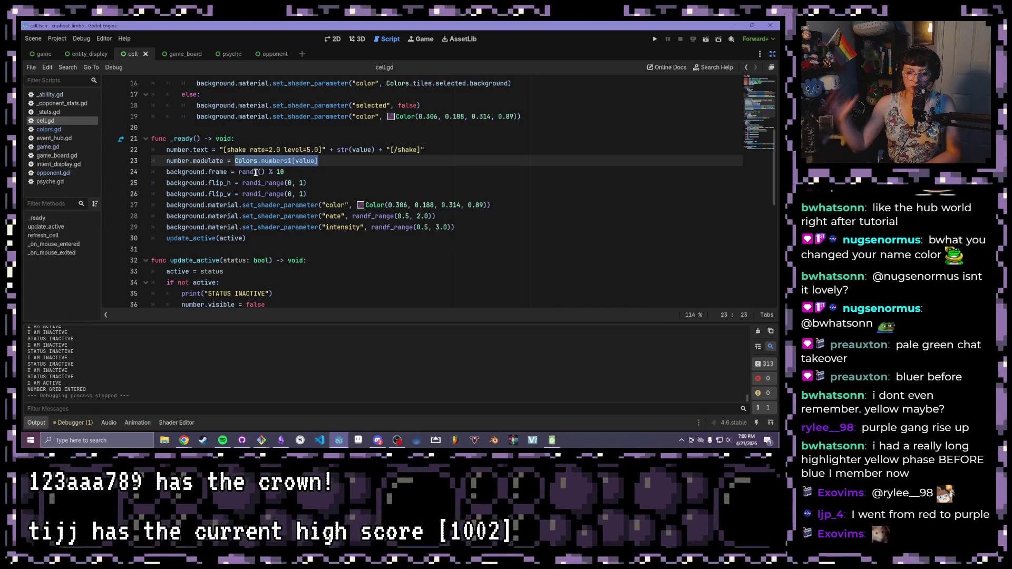
pyautogui.moveTo(255, 173)
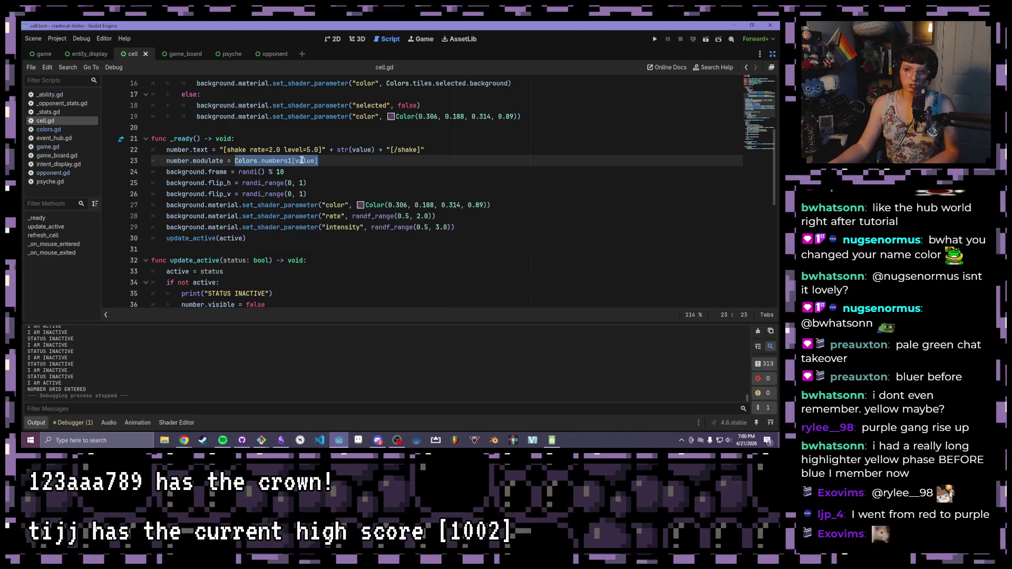
pyautogui.click(327, 160)
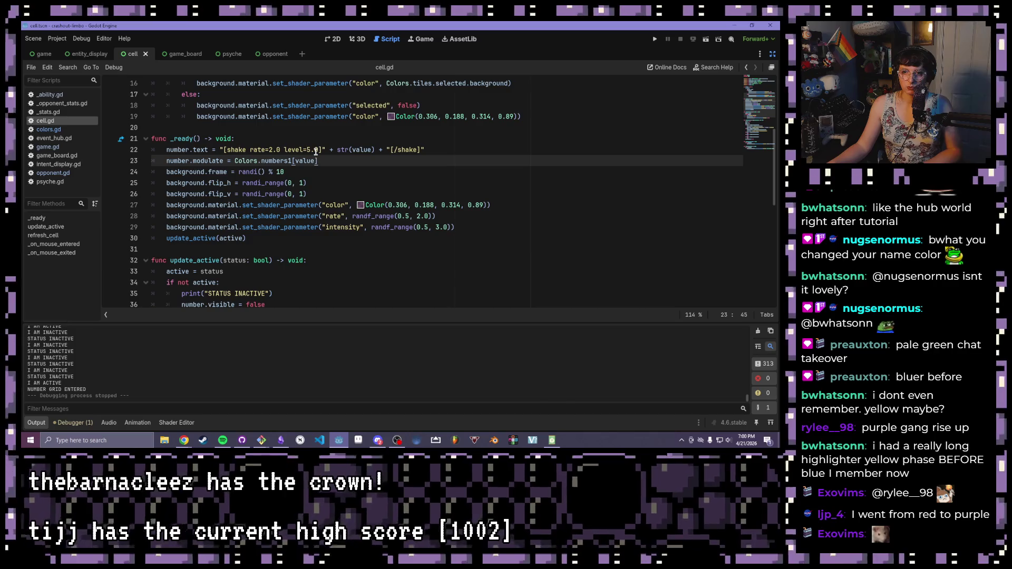
pyautogui.scroll(-1, 315, 152)
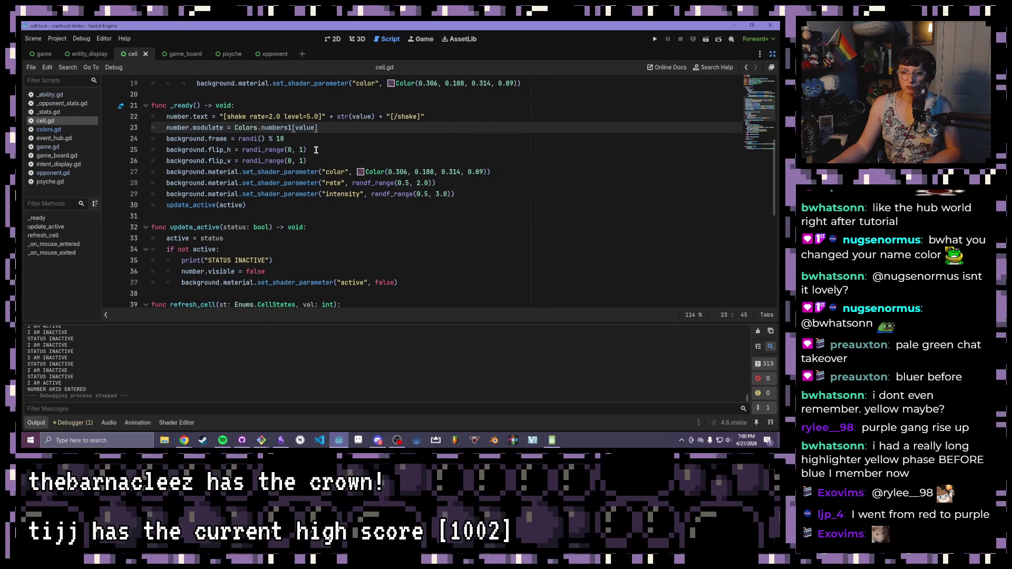
pyautogui.scroll(-3, 316, 150)
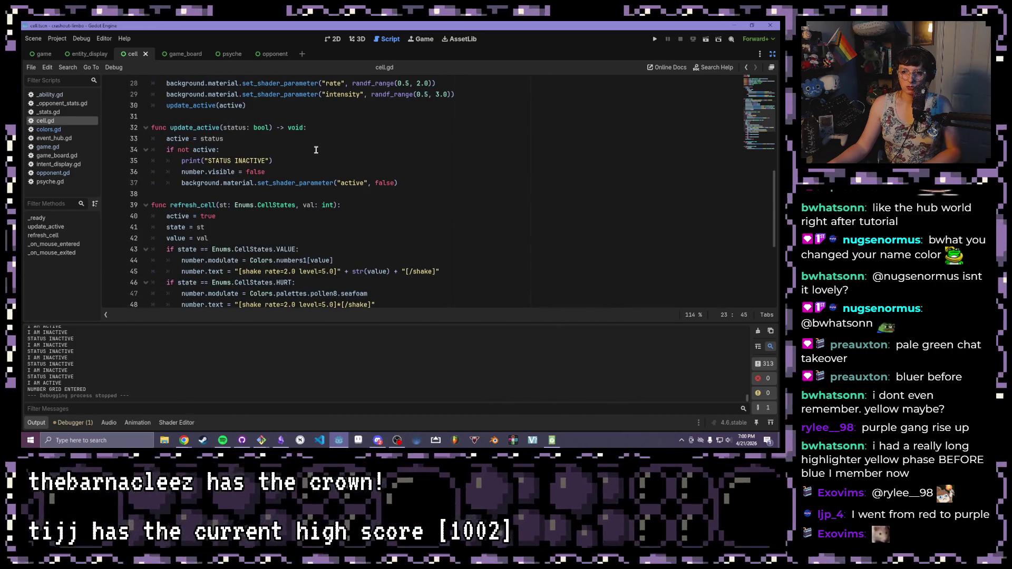
pyautogui.scroll(-1, 315, 150)
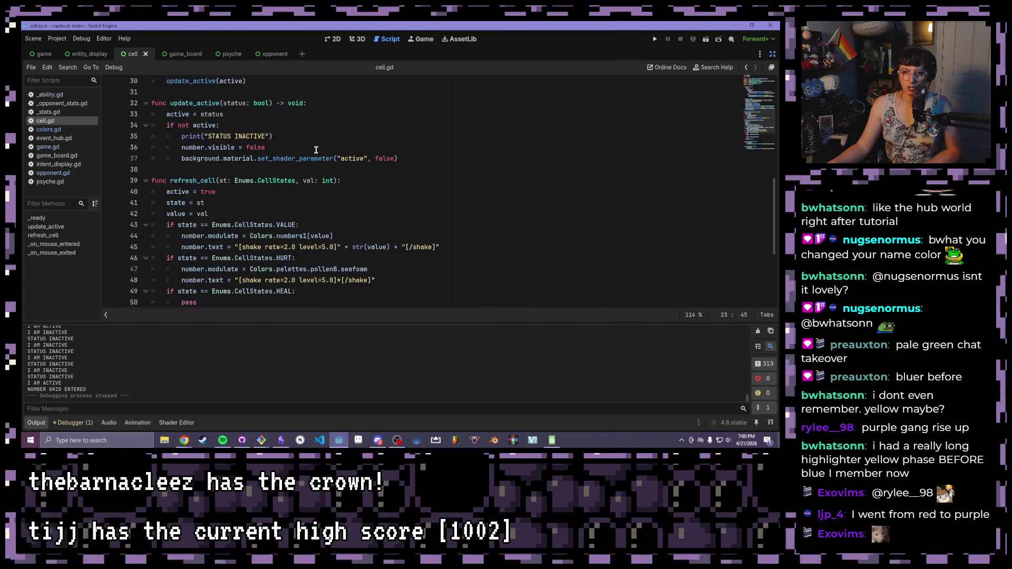
pyautogui.scroll(-1, 315, 150)
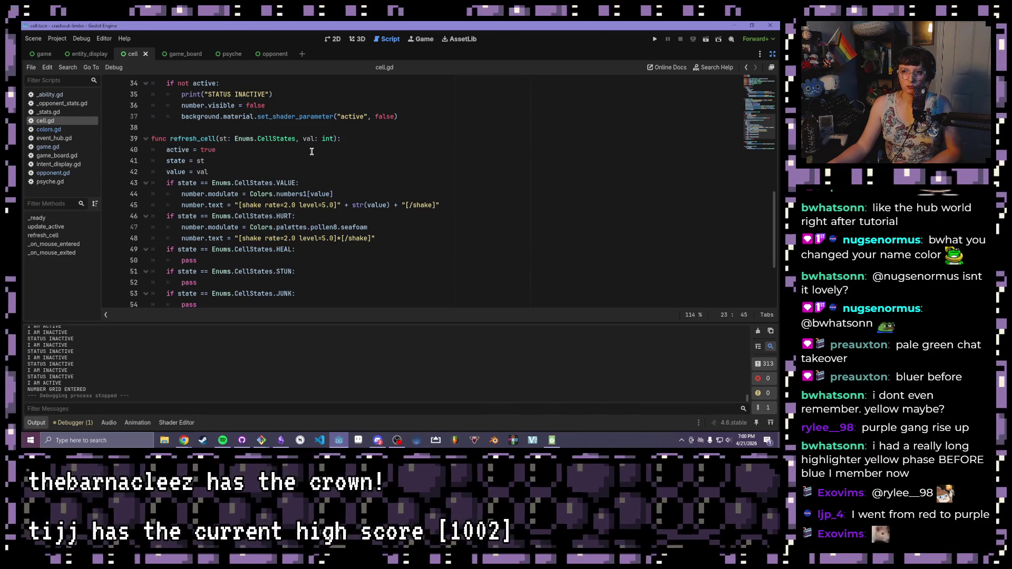
pyautogui.doubleClick(174, 139)
pyautogui.moveTo(216, 149); pyautogui.dragTo(164, 151)
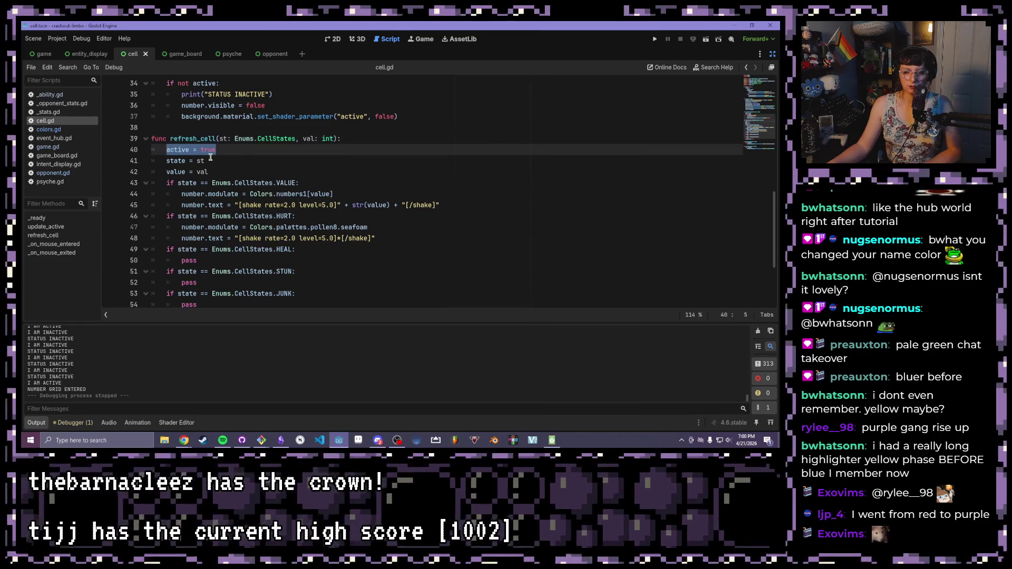
pyautogui.click(244, 151)
pyautogui.scroll(-1, 272, 148)
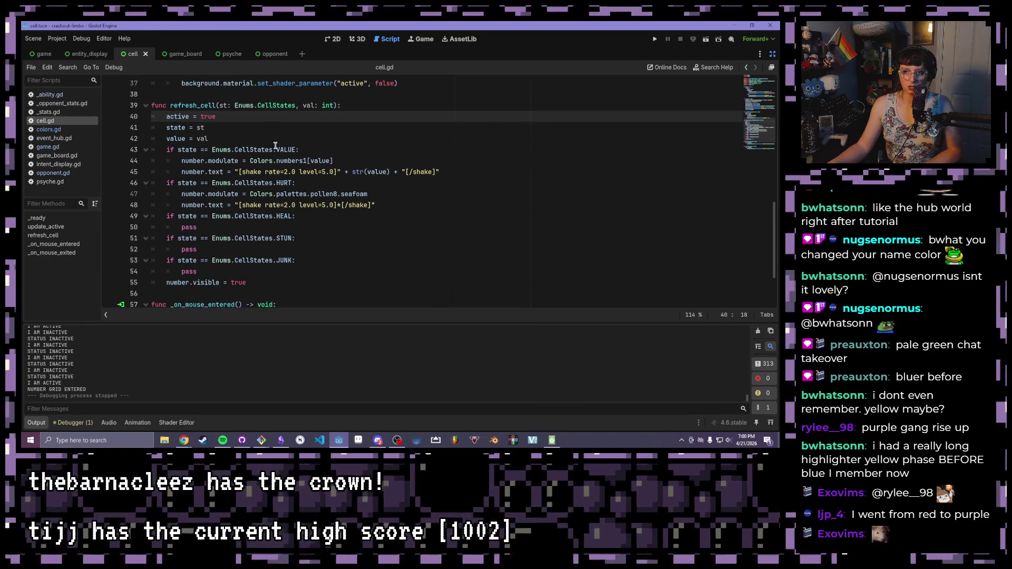
pyautogui.moveTo(334, 105); pyautogui.dragTo(304, 107)
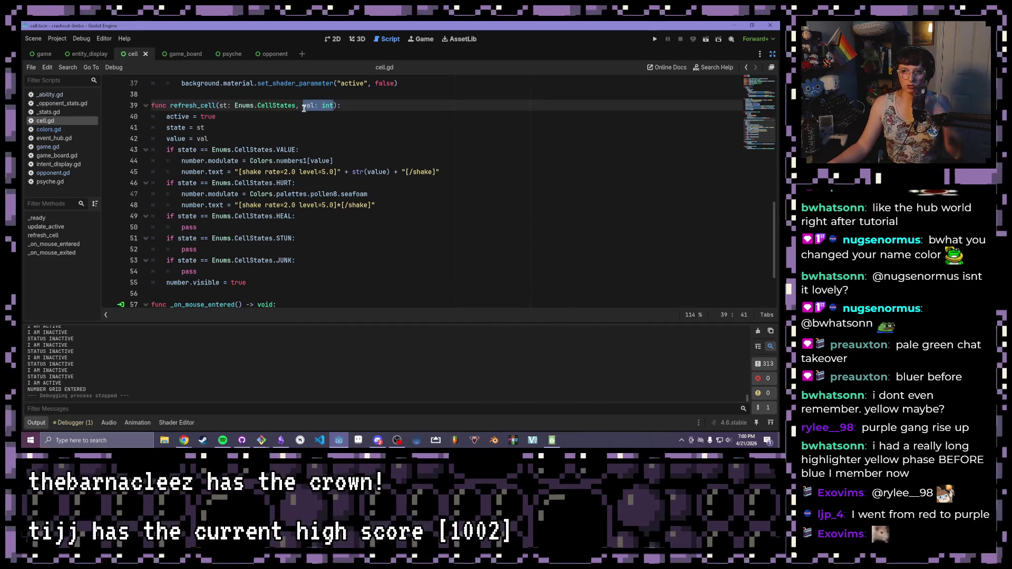
pyautogui.click(289, 121)
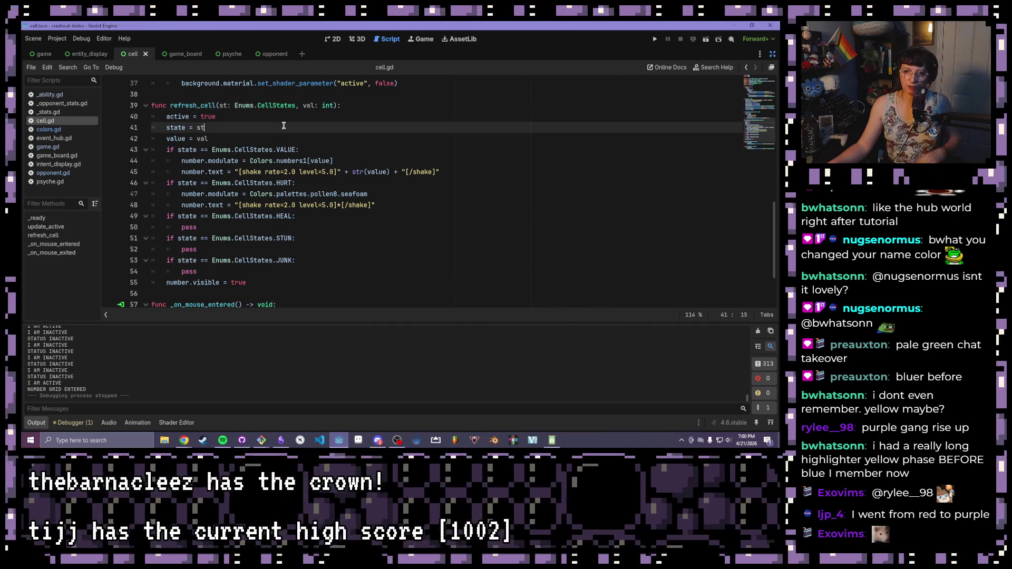
pyautogui.click(270, 141)
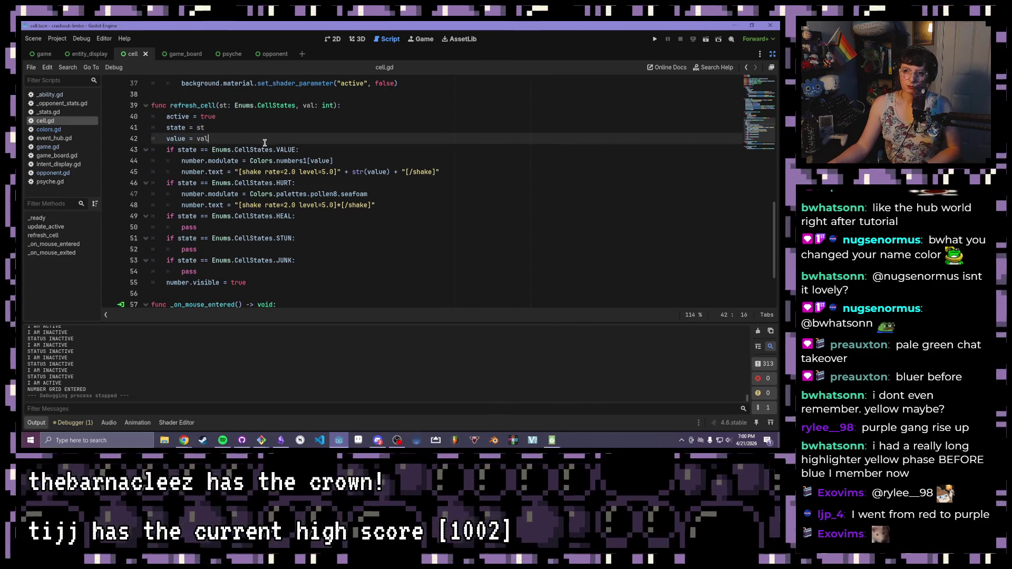
pyautogui.scroll(-1, 260, 143)
pyautogui.scroll(-2, 260, 143)
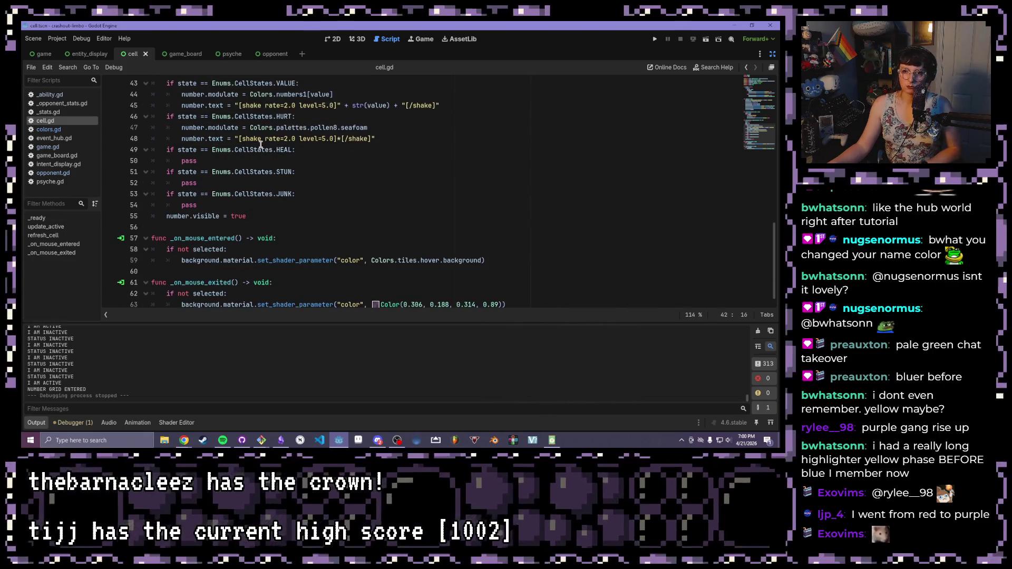
pyautogui.scroll(2, 260, 241)
pyautogui.scroll(6, 261, 241)
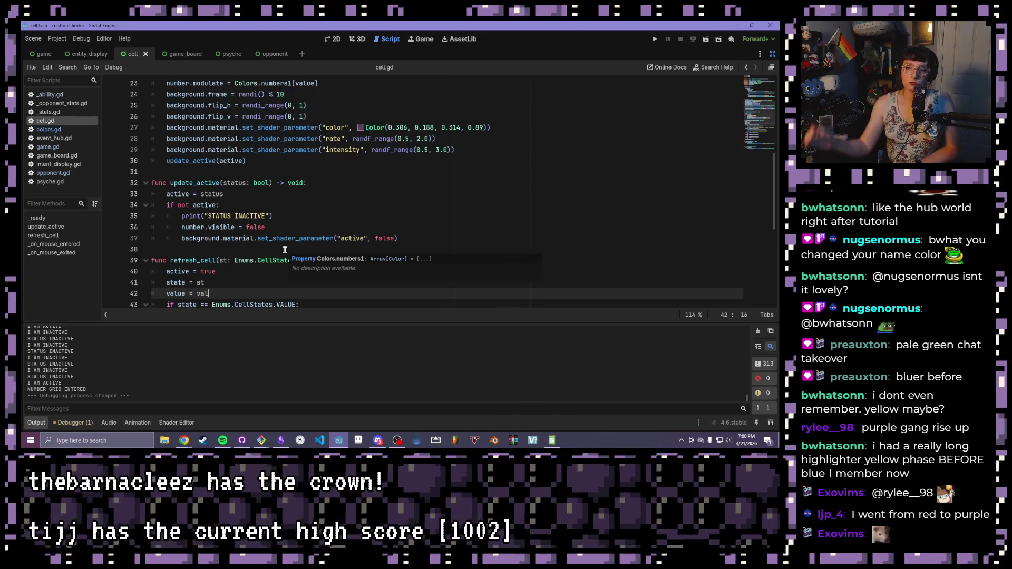
pyautogui.scroll(7, 285, 250)
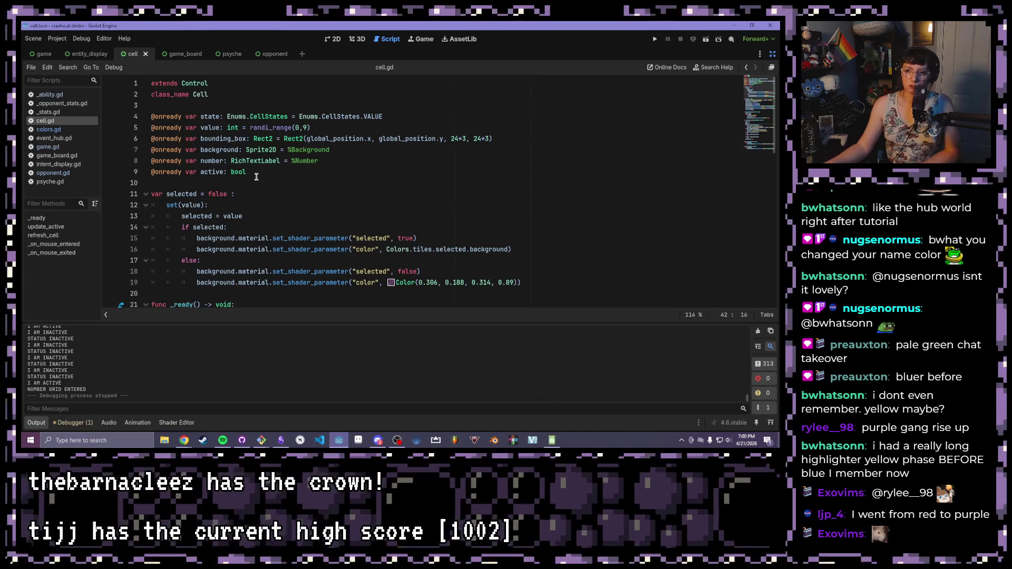
# Review cell.gd's declarations, including the active bool on line 9, then leave distraction-free mode
pyautogui.moveTo(236, 168)
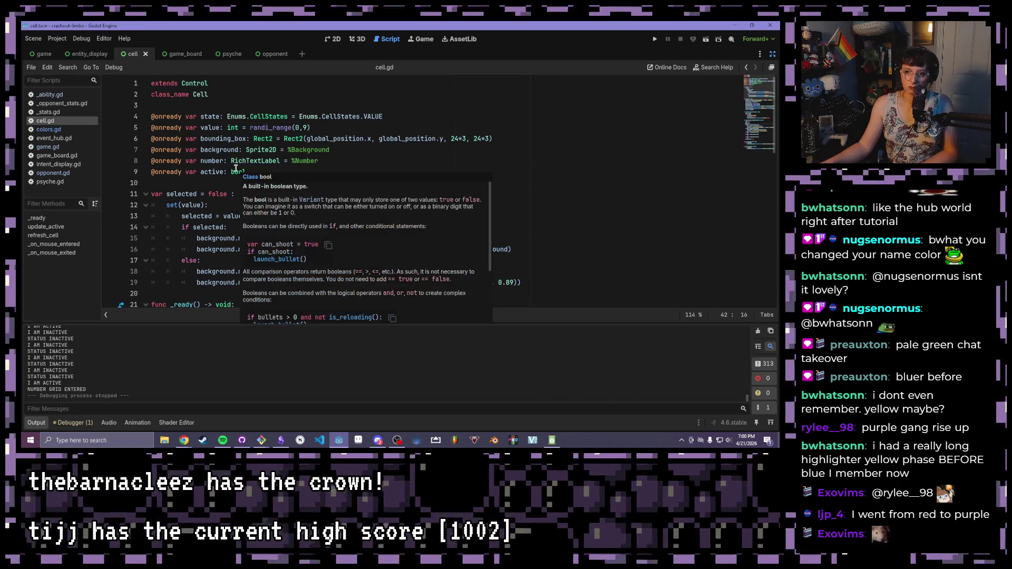
pyautogui.moveTo(245, 169); pyautogui.dragTo(133, 167)
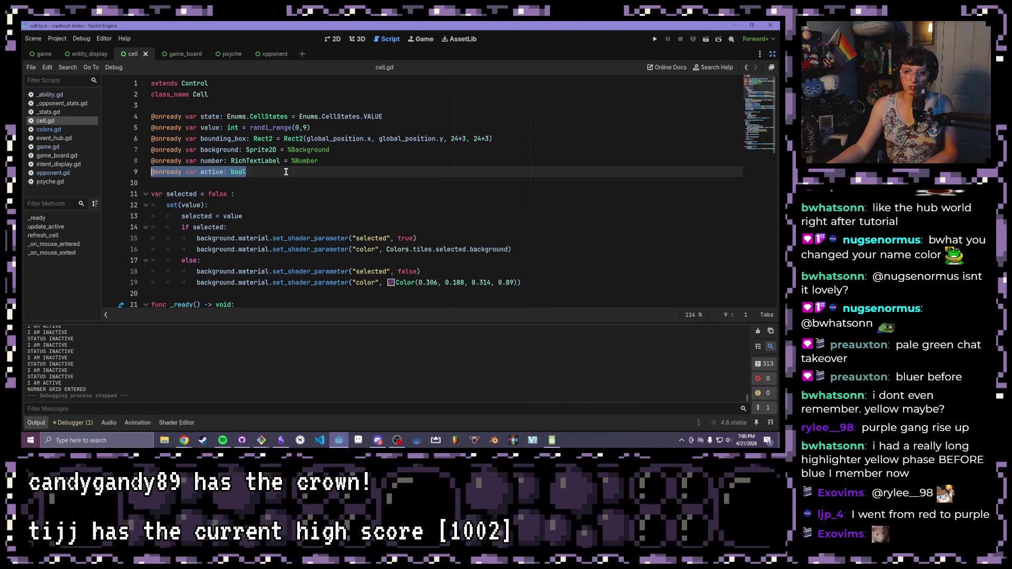
pyautogui.click(408, 115)
pyautogui.moveTo(246, 172); pyautogui.dragTo(151, 172)
pyautogui.scroll(-1, 324, 196)
pyautogui.scroll(-1, 325, 196)
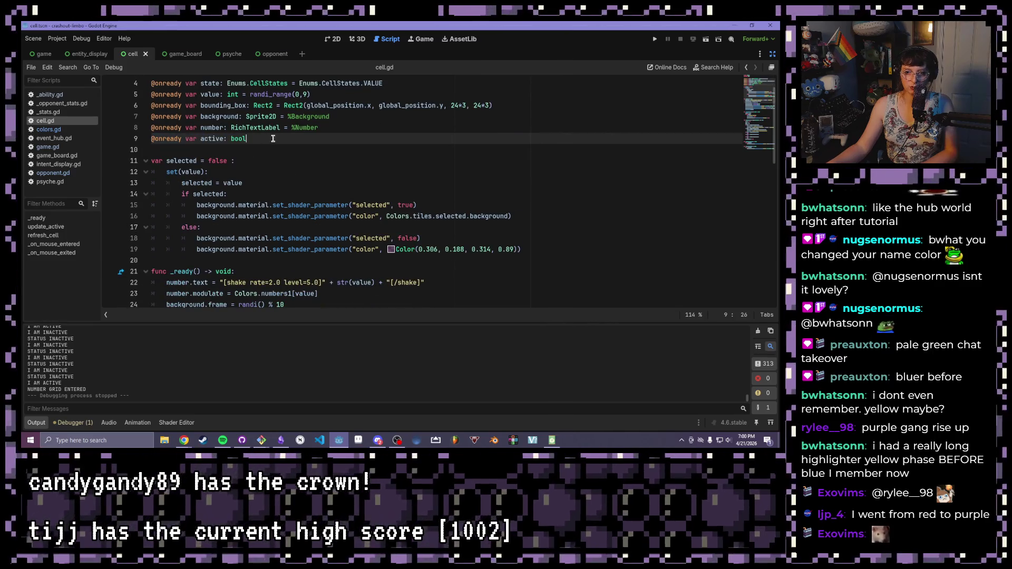
pyautogui.scroll(1, 280, 160)
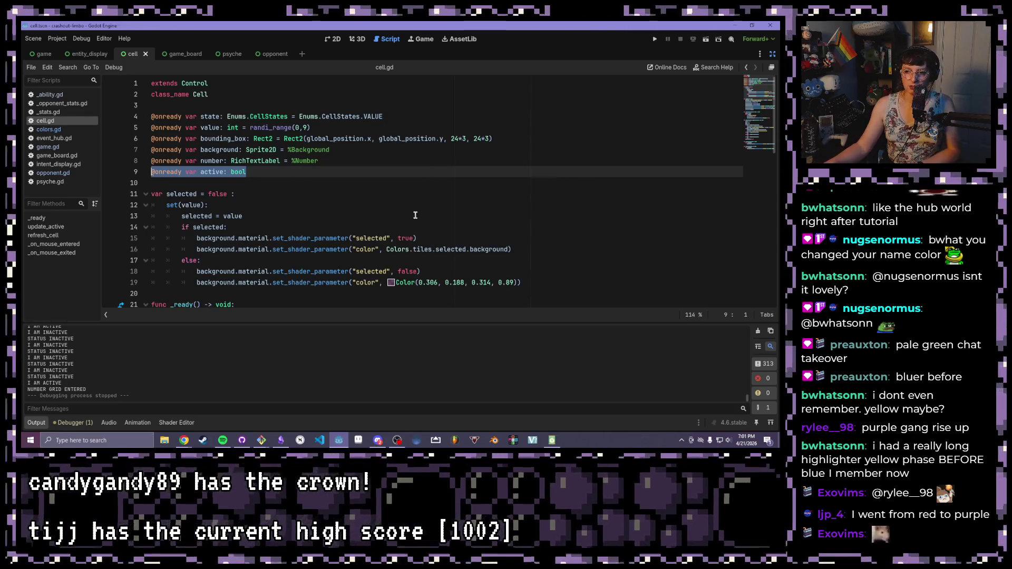
pyautogui.click(208, 205)
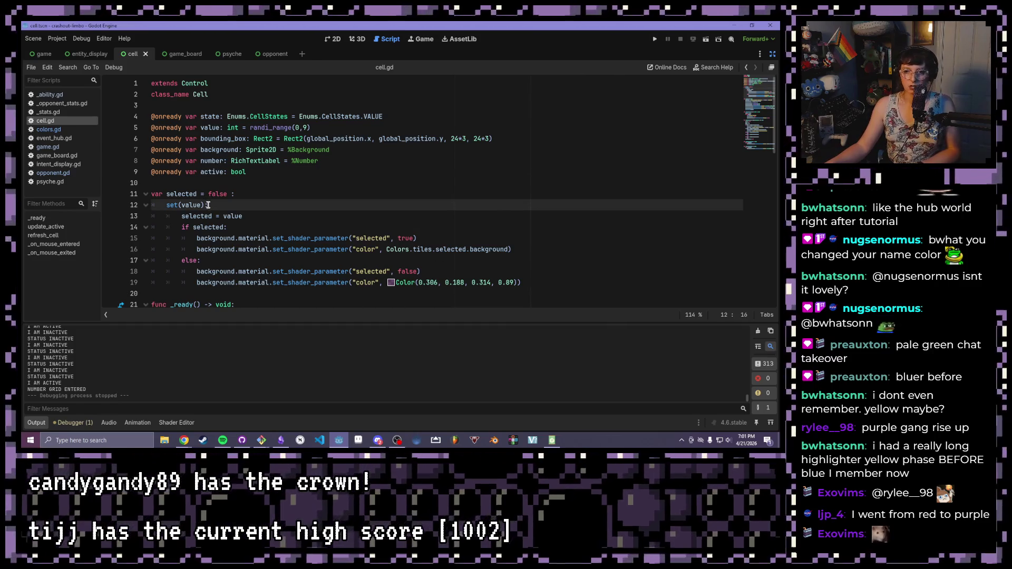
pyautogui.click(266, 174)
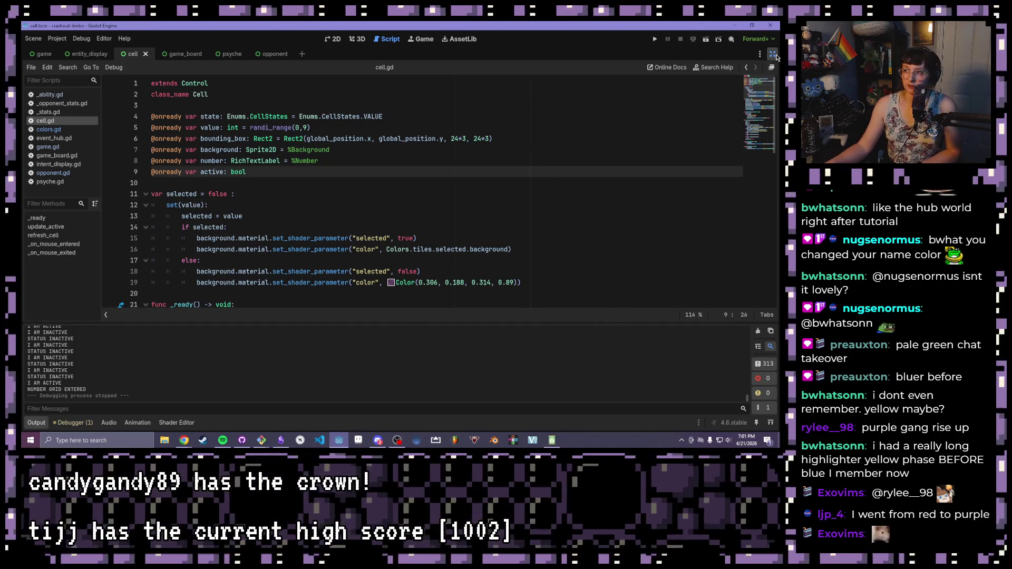
pyautogui.click(773, 55)
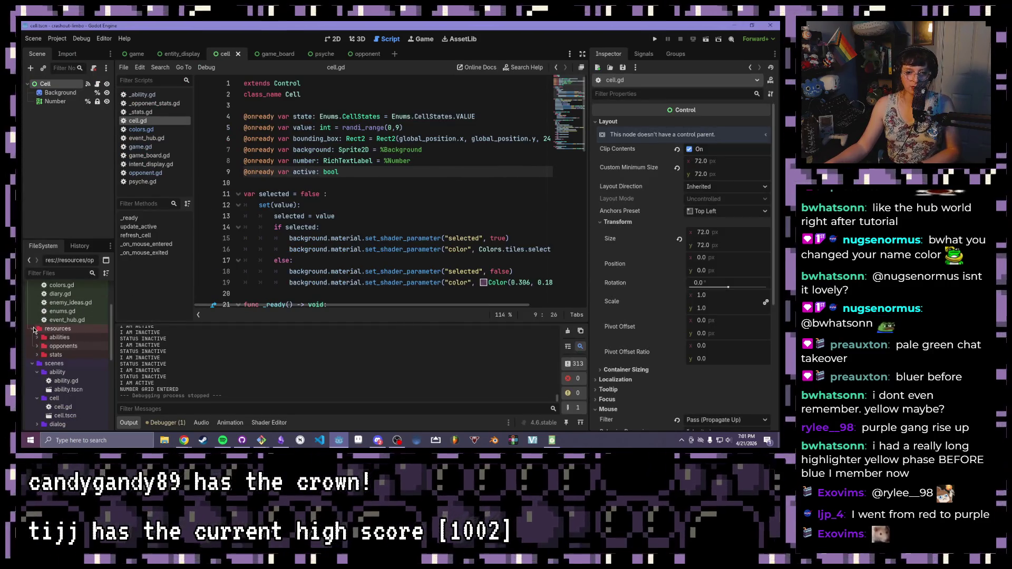
# Create a new folder named cell_colors inside res://resources/
pyautogui.click(32, 329)
pyautogui.click(32, 329)
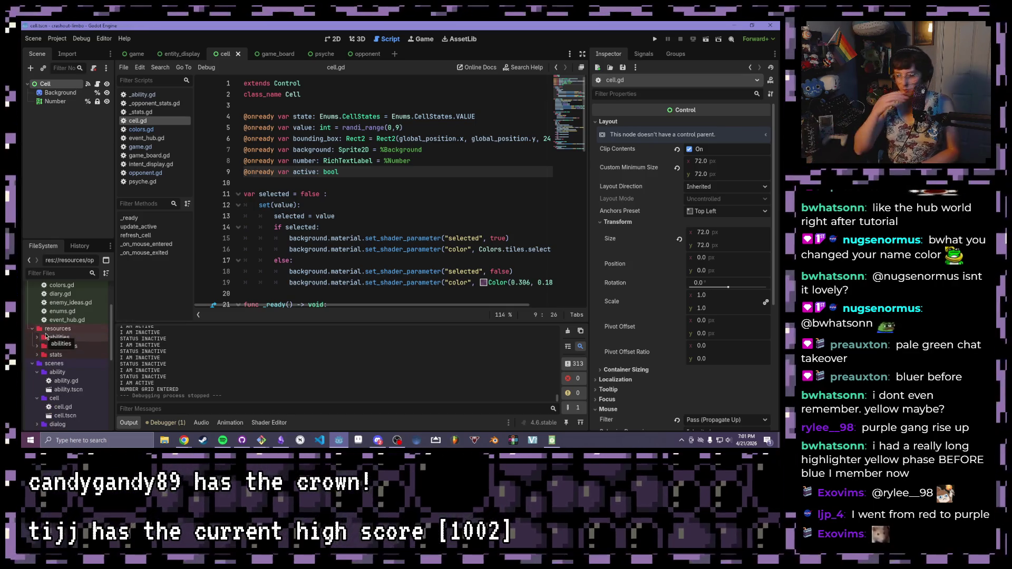
pyautogui.rightClick(58, 333)
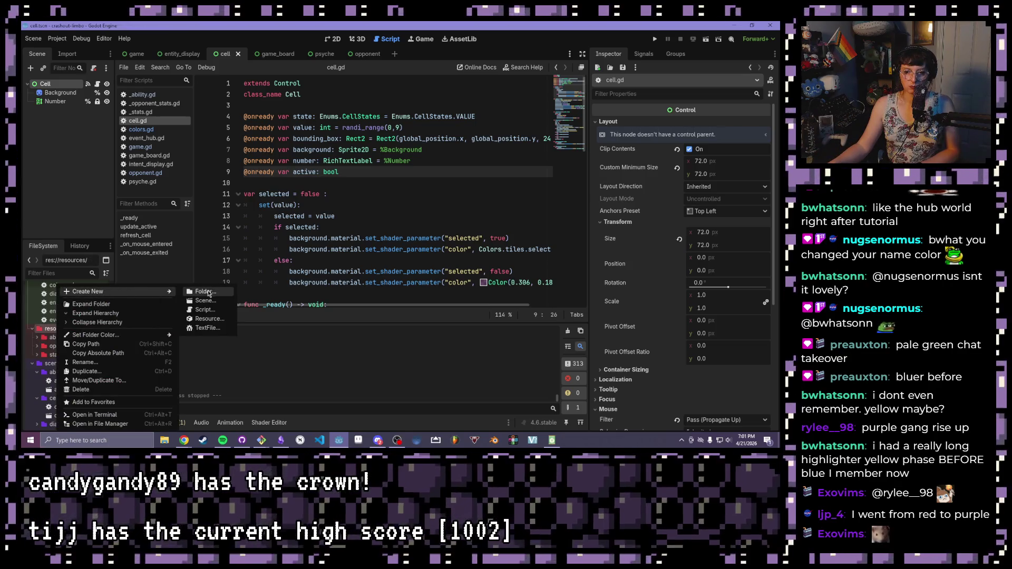
pyautogui.click(224, 296)
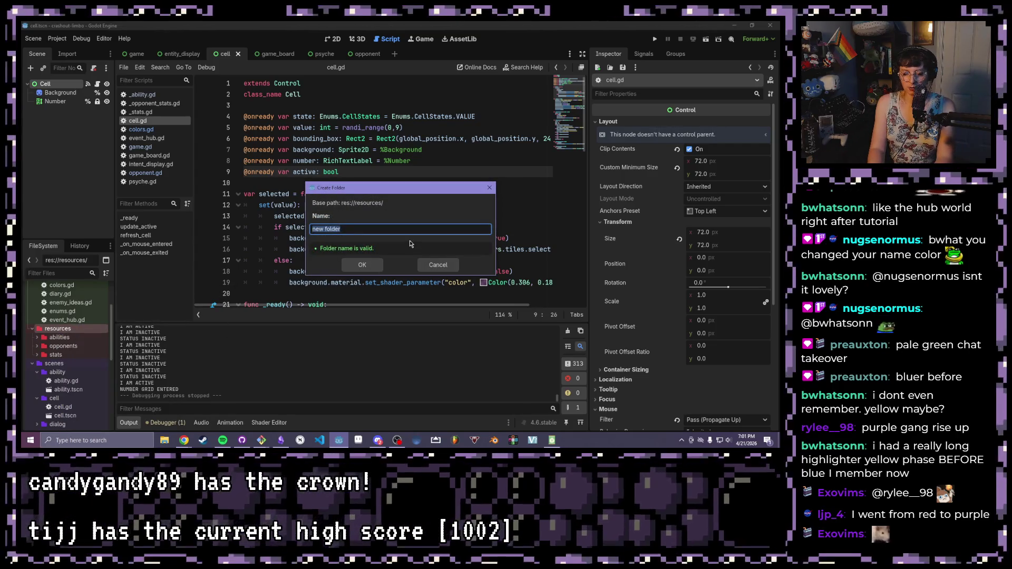
pyautogui.write('co')
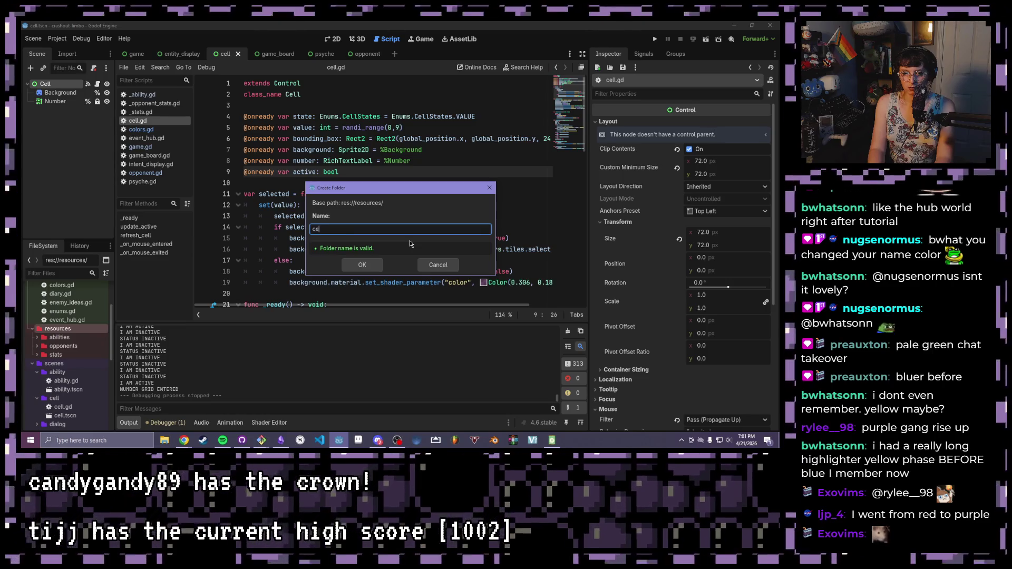
pyautogui.write('lors')
pyautogui.press('Return')
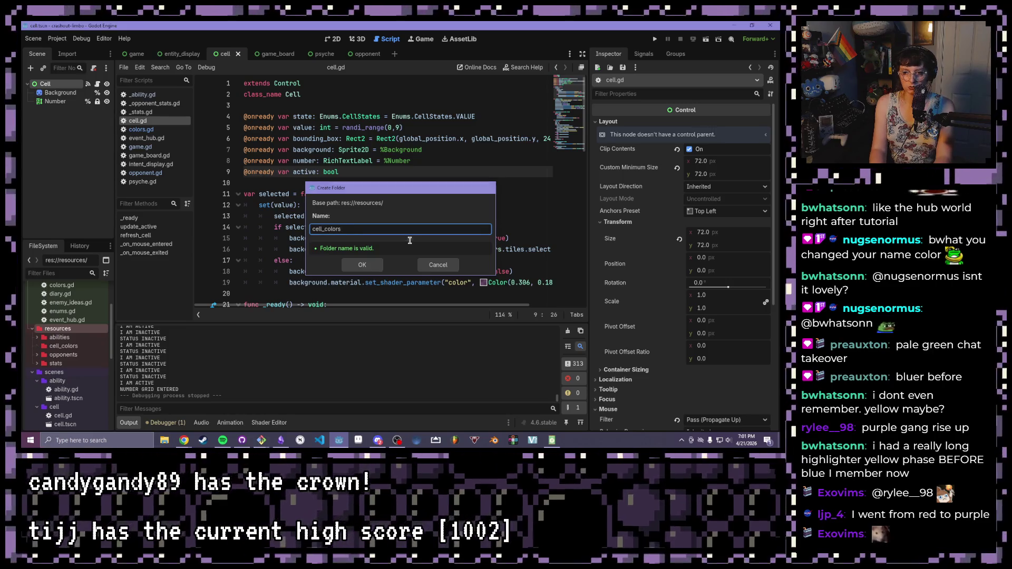
# Begin a new script new_script.gd in res://resources/cell_colors with Inherits changed from Node to Resource
pyautogui.rightClick(68, 347)
pyautogui.moveTo(122, 292)
pyautogui.click(215, 311)
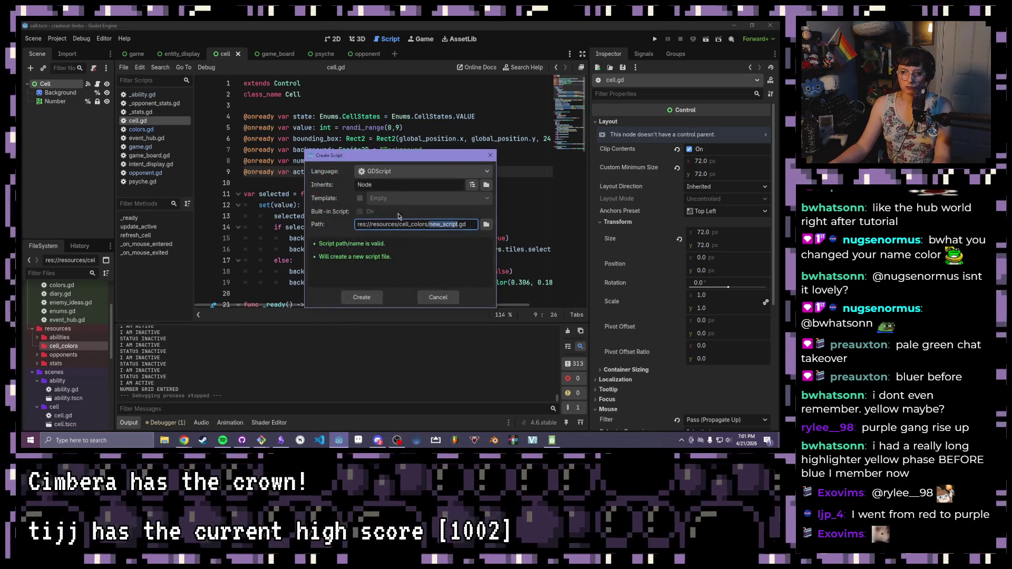
pyautogui.press('BackSpace')
pyautogui.press('BackSpace')
pyautogui.press('BackSpace')
pyautogui.write('Resou')
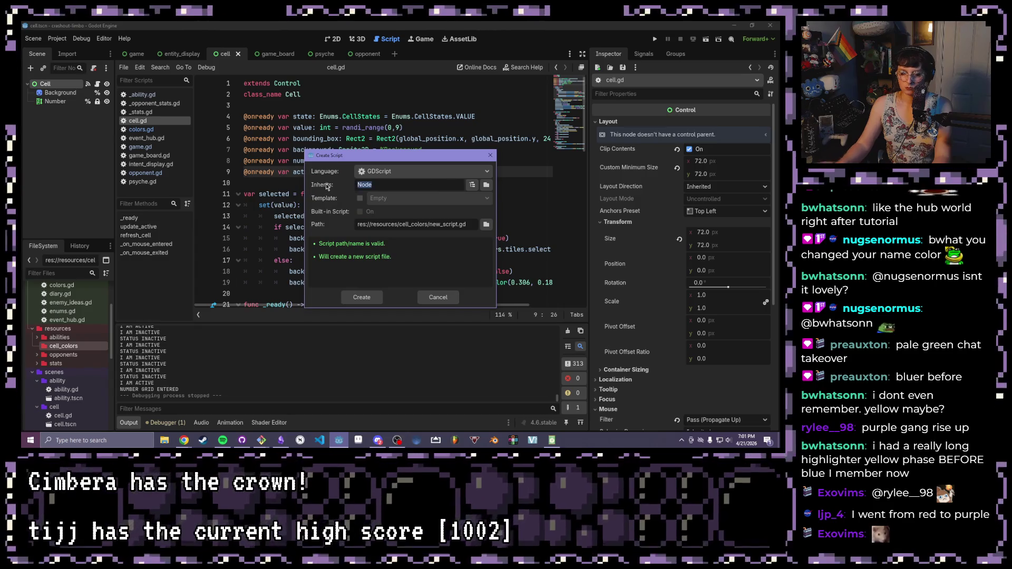
pyautogui.write('rce')
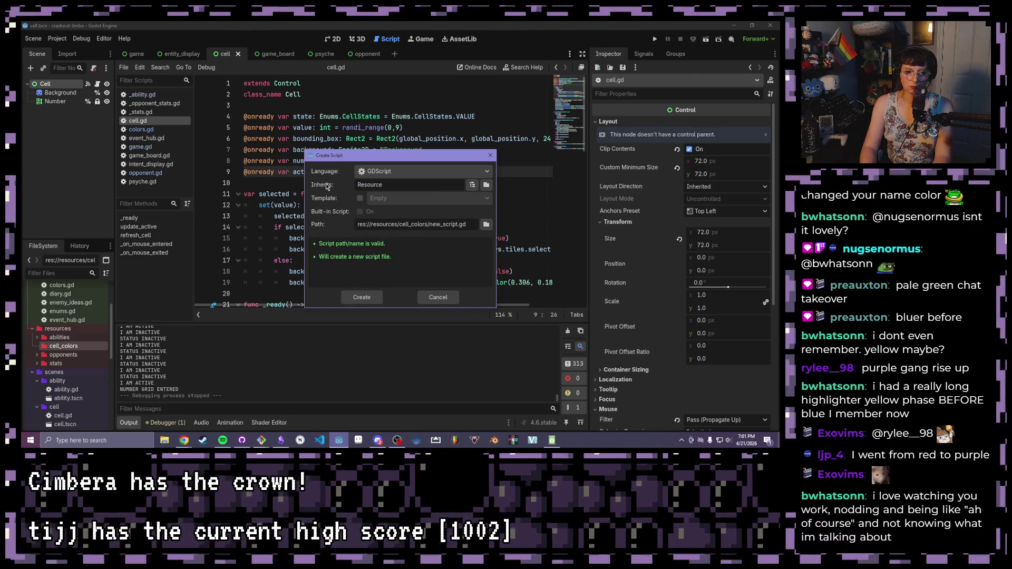
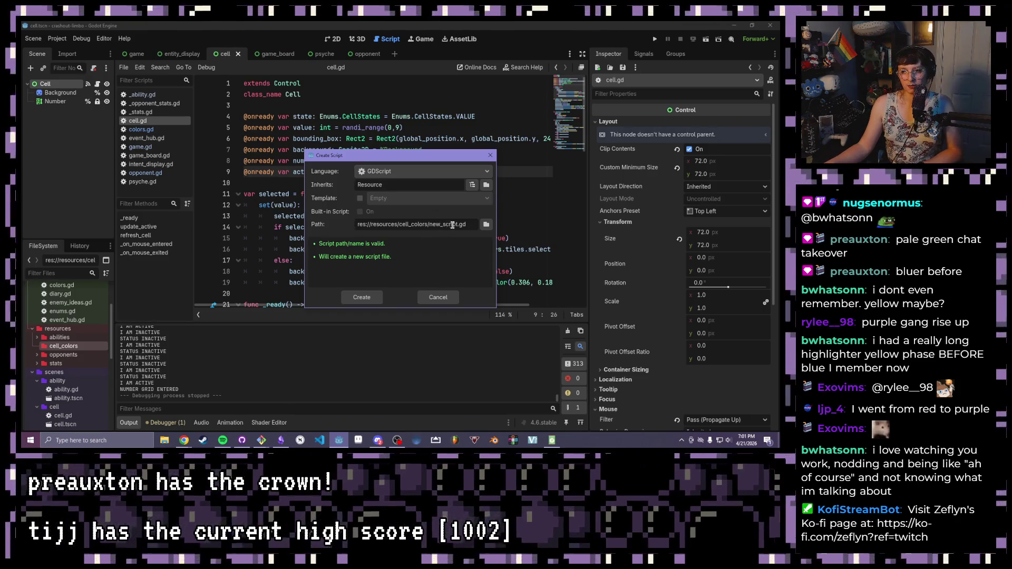
# Name the new Resource script cell_colors/_cell_colors.gd and create it
pyautogui.moveTo(459, 225); pyautogui.dragTo(430, 225)
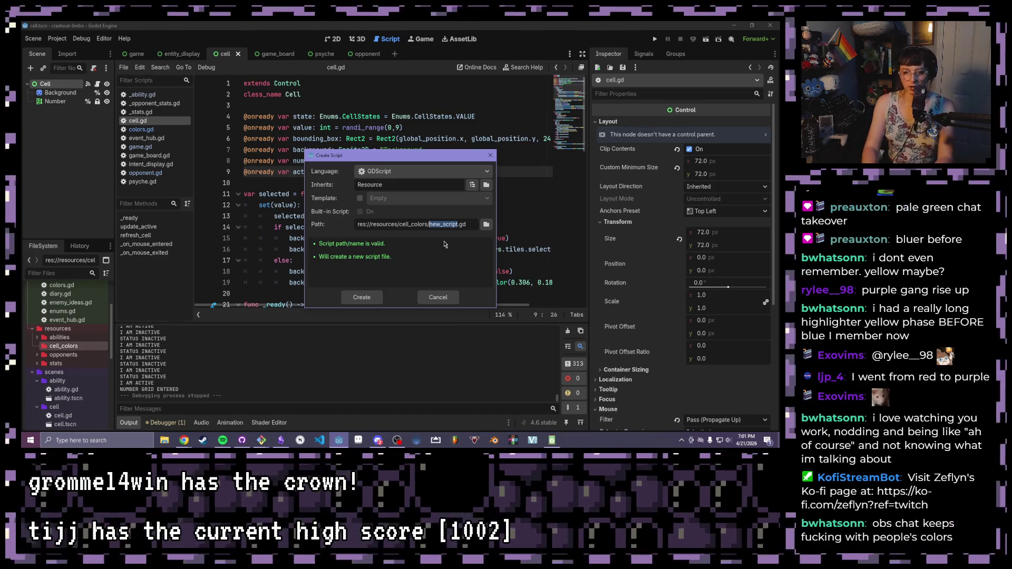
pyautogui.write('cell_colors/')
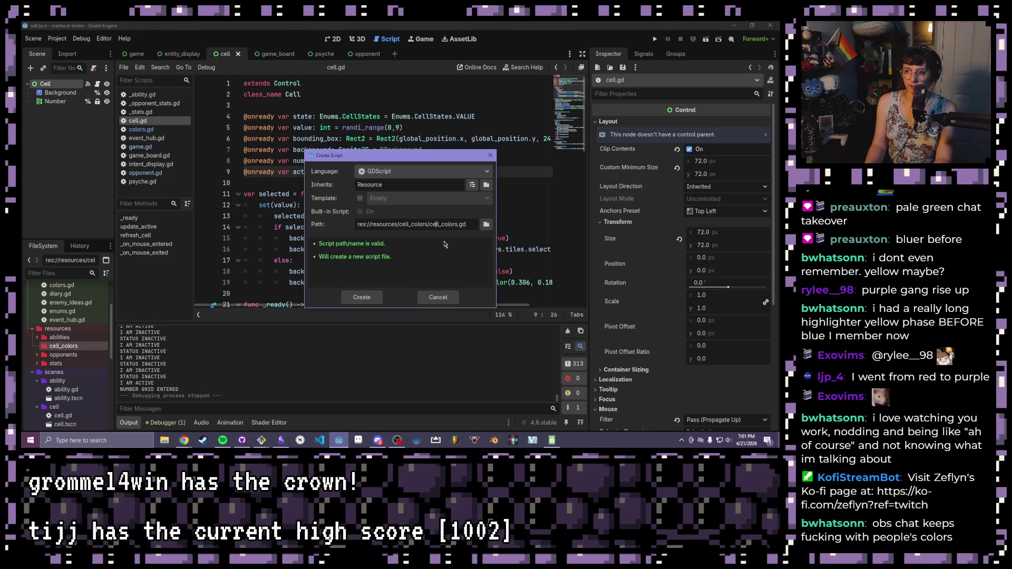
pyautogui.write('_')
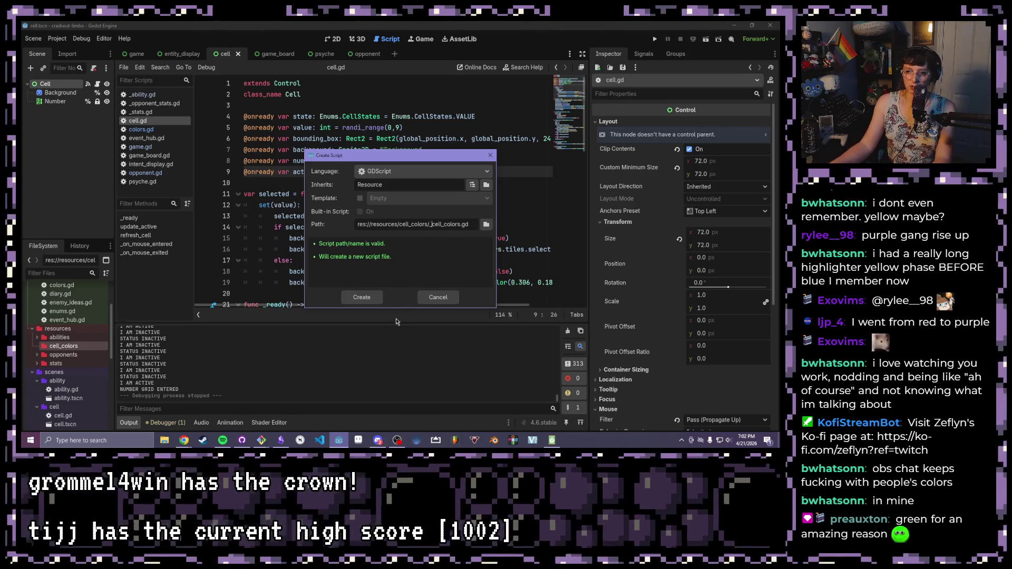
pyautogui.click(362, 297)
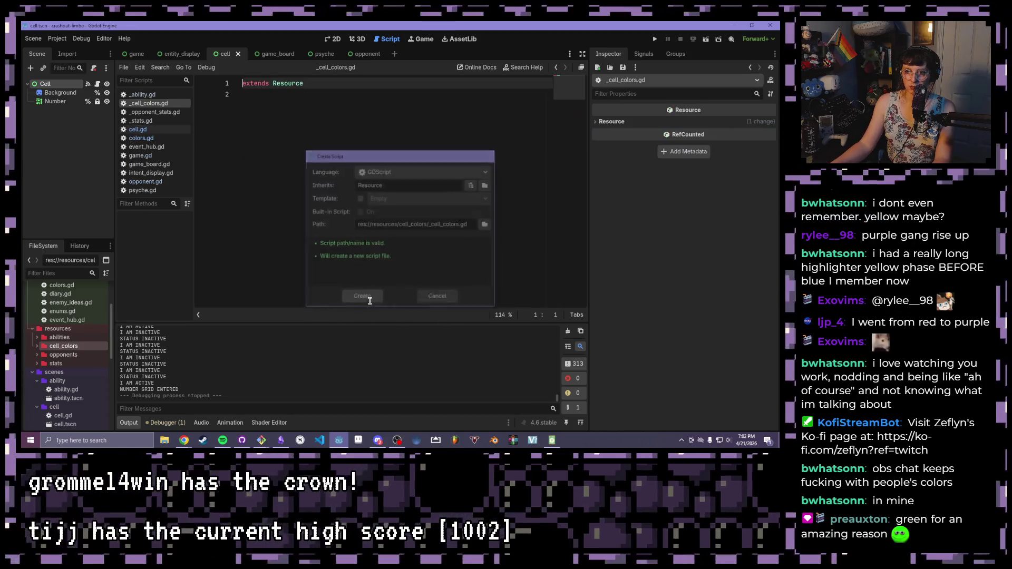
# Declare 'class_name CellColor' at the top of _cell_colors.gd
pyautogui.click(37, 345)
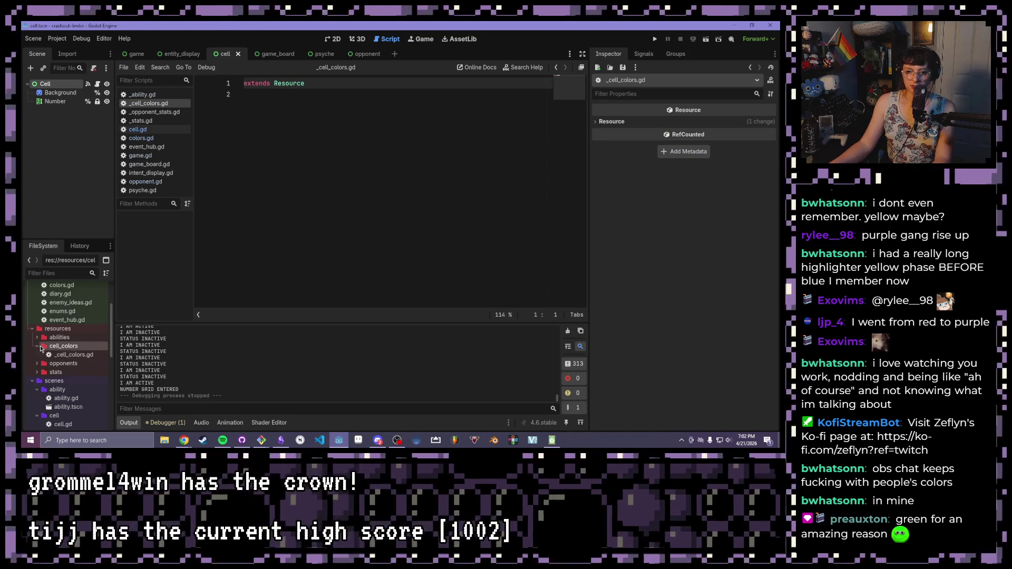
pyautogui.click(351, 174)
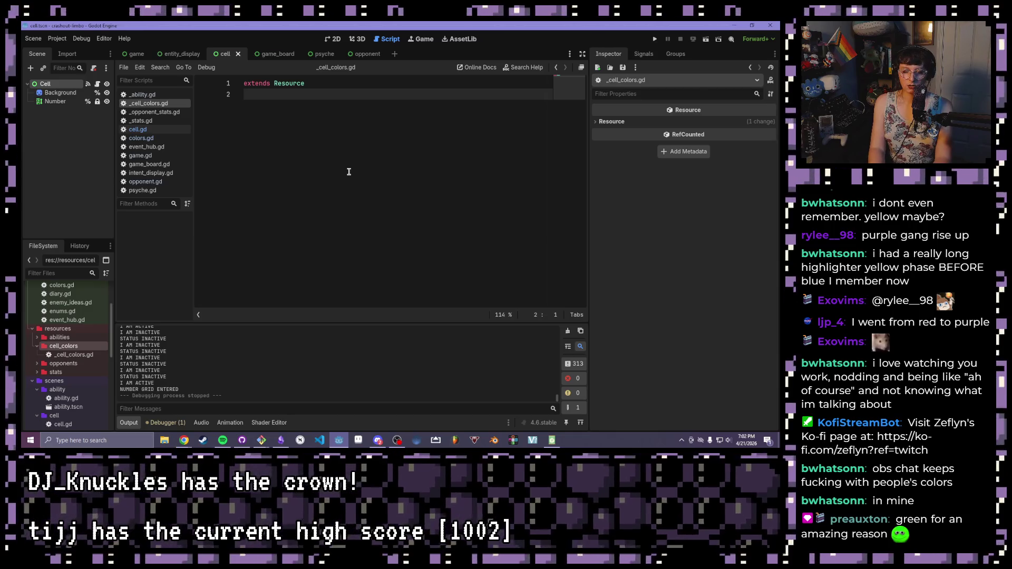
pyautogui.write('class_name ')
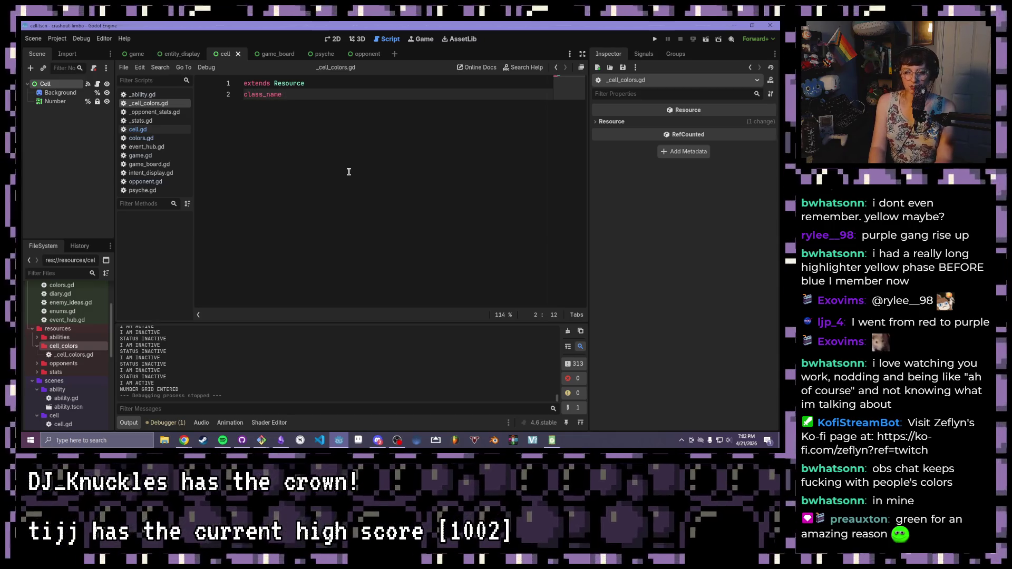
pyautogui.write('CellColor')
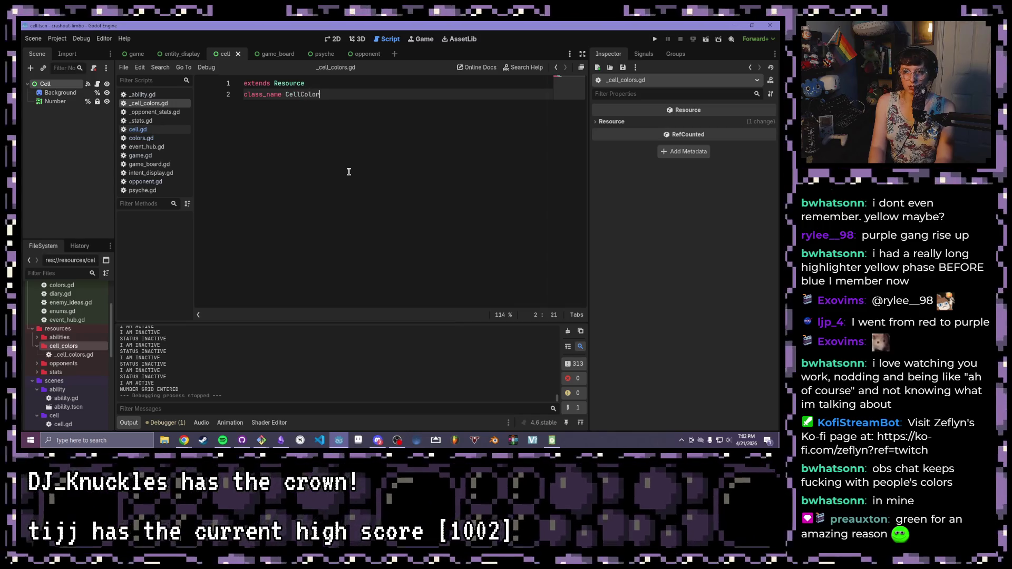
pyautogui.press('Return')
pyautogui.press('Return')
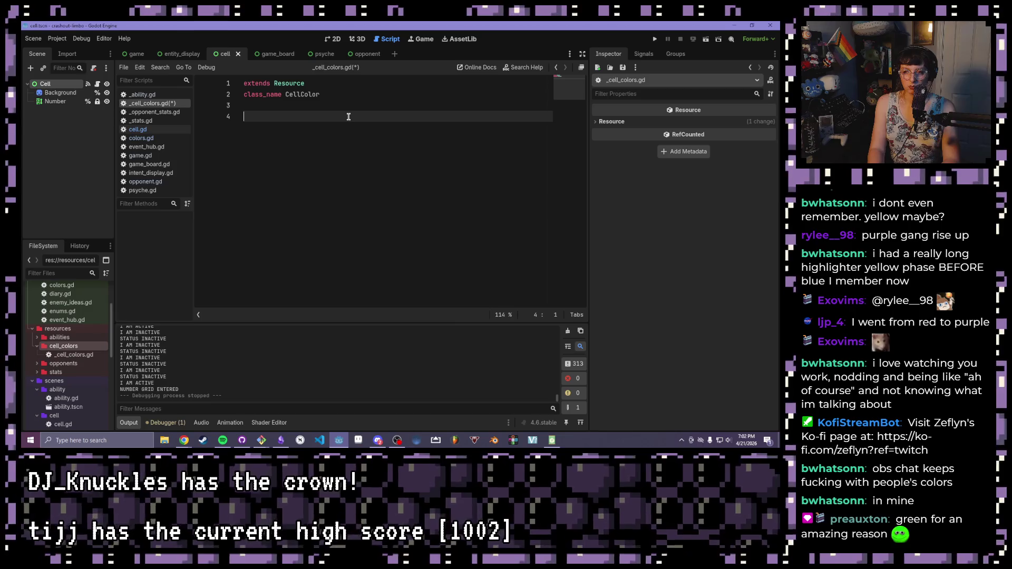
pyautogui.write('@e')
pyautogui.press('BackSpace')
pyautogui.press('BackSpace')
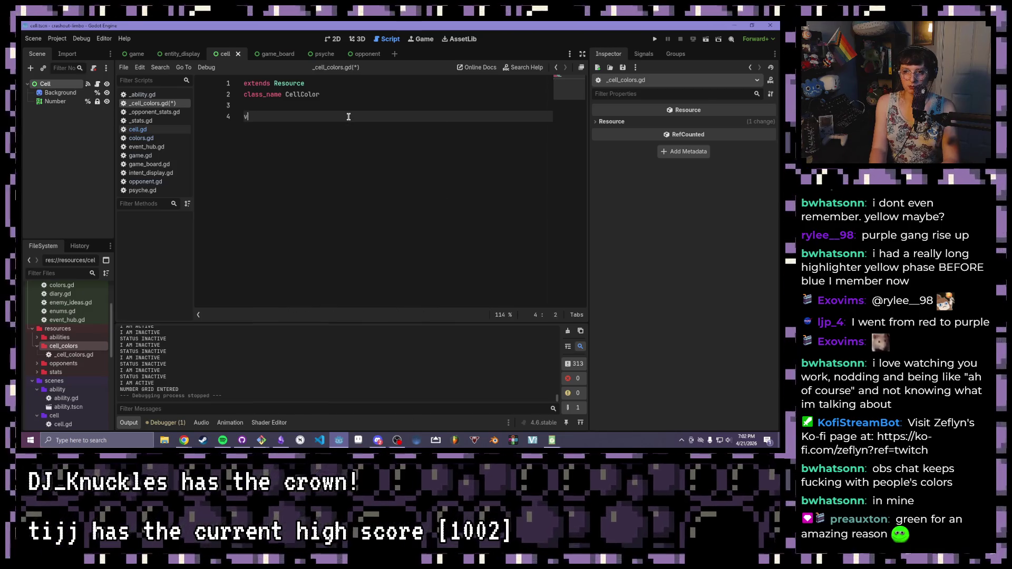
pyautogui.write('@')
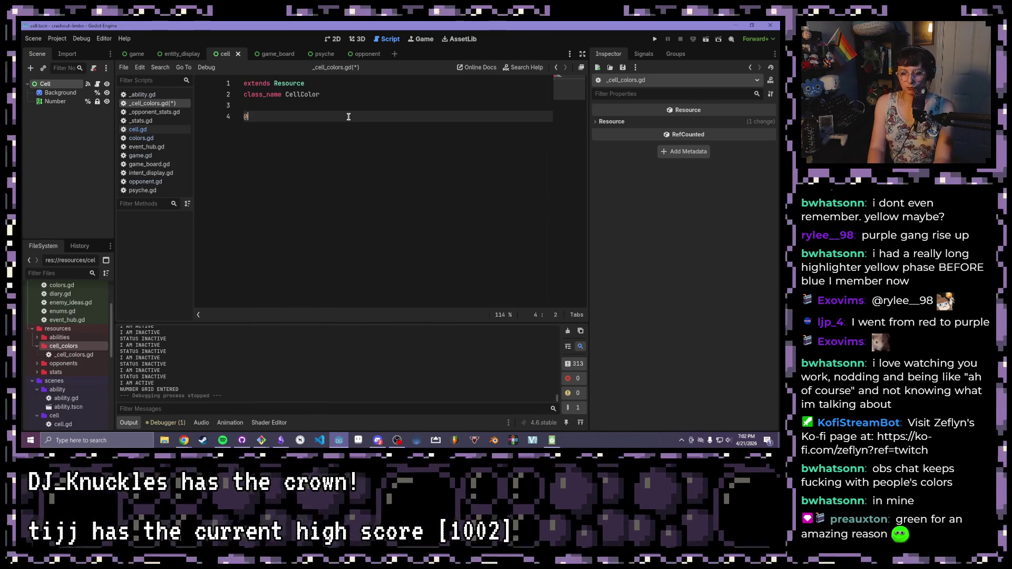
pyautogui.write('export var co')
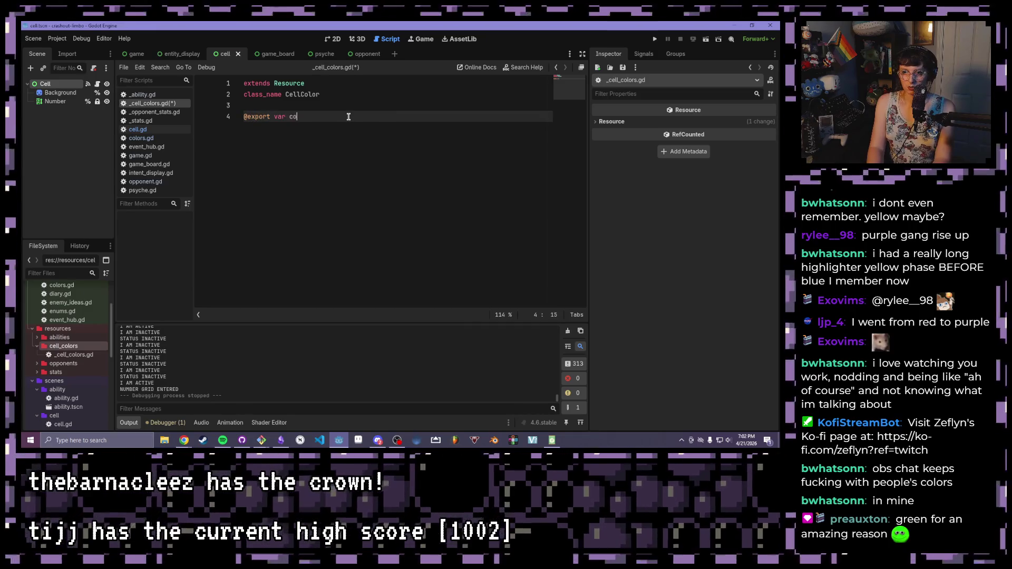
pyautogui.write('lor')
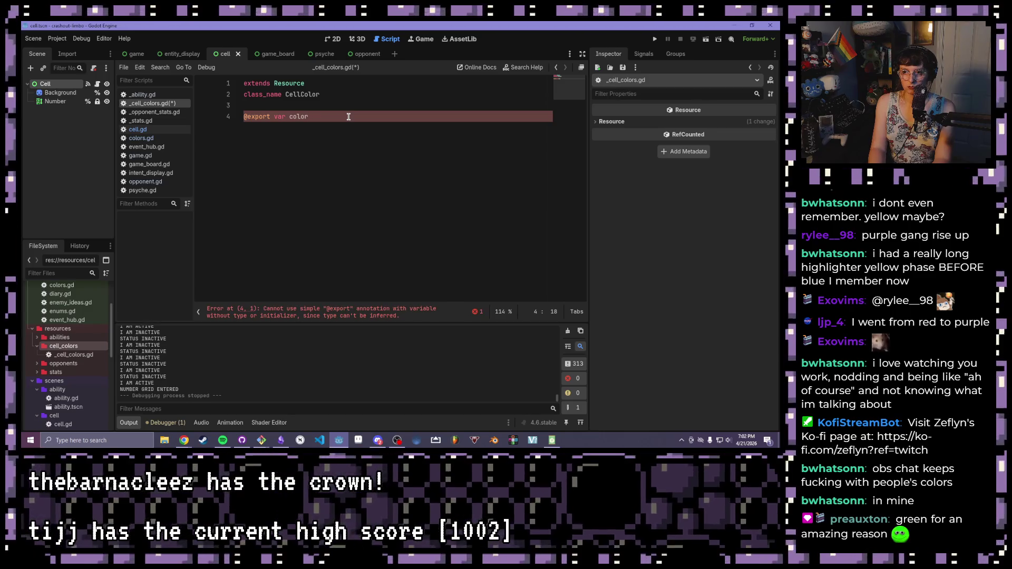
pyautogui.press('BackSpace')
pyautogui.press('BackSpace')
pyautogui.press('BackSpace')
pyautogui.write('bkac')
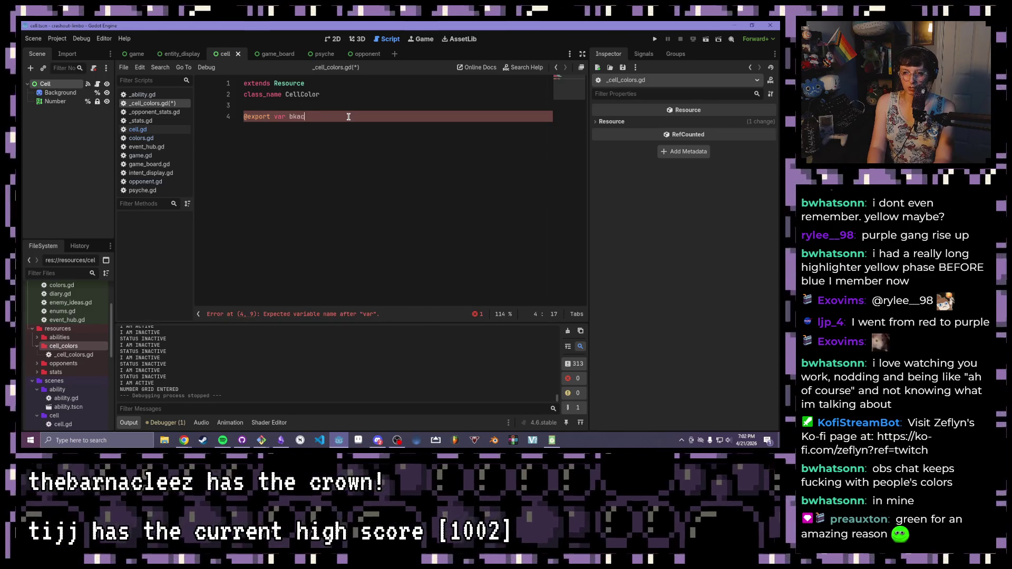
pyautogui.press('BackSpace')
pyautogui.press('BackSpace')
pyautogui.press('BackSpace')
pyautogui.write('ackgre')
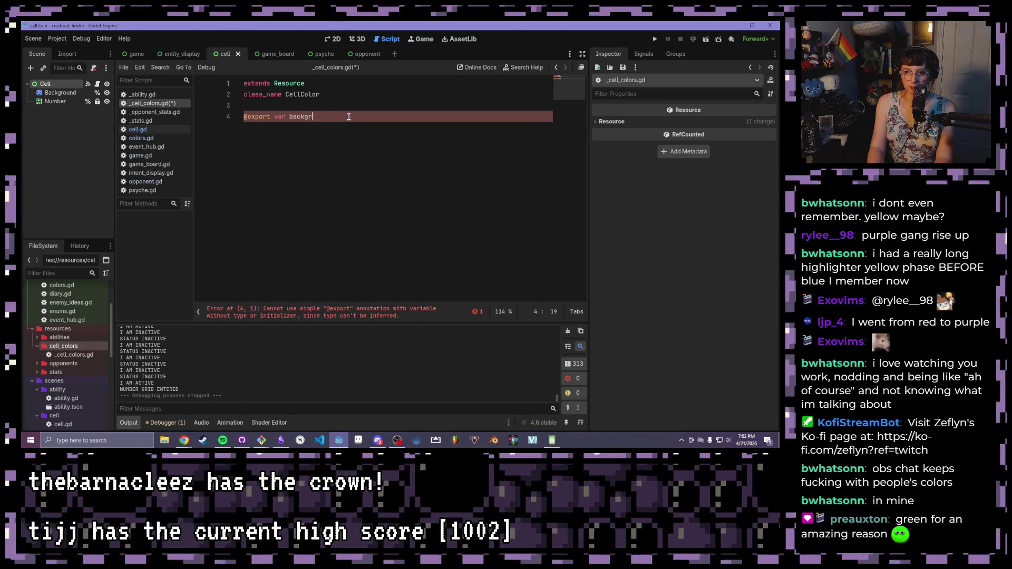
pyautogui.write('und_color')
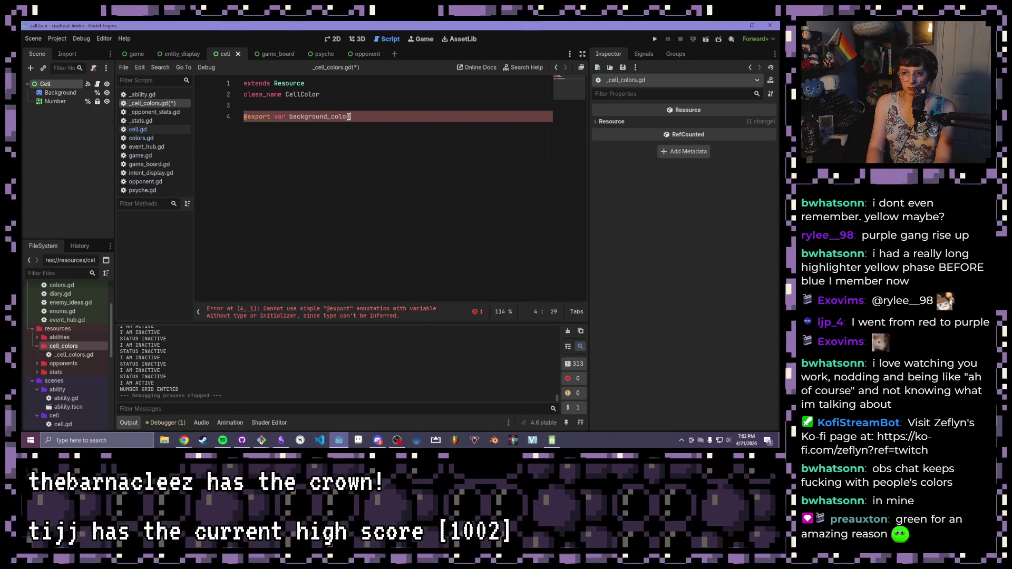
pyautogui.write(' Color')
pyautogui.click(348, 117)
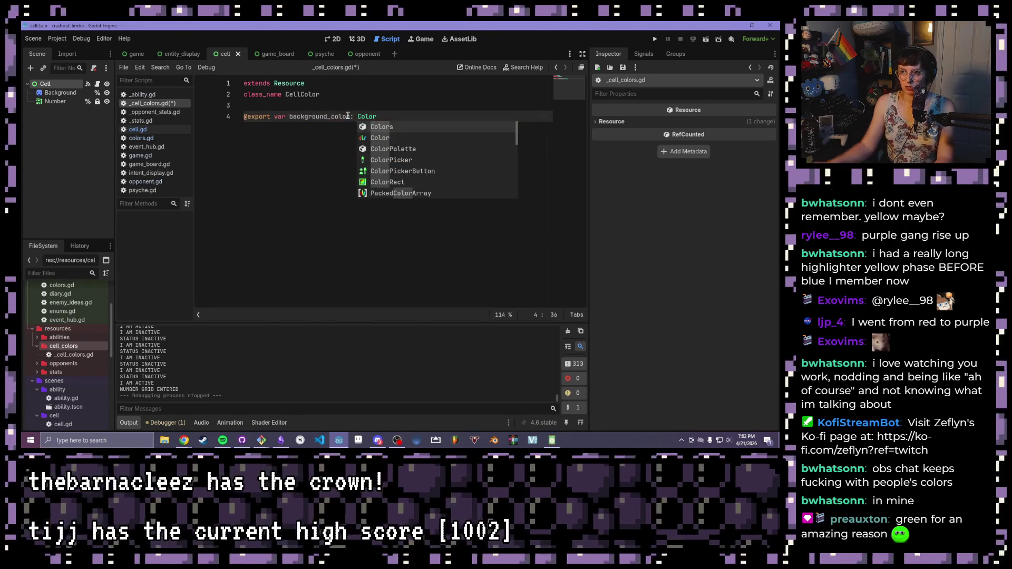
pyautogui.hotkey('shift', 'Home')
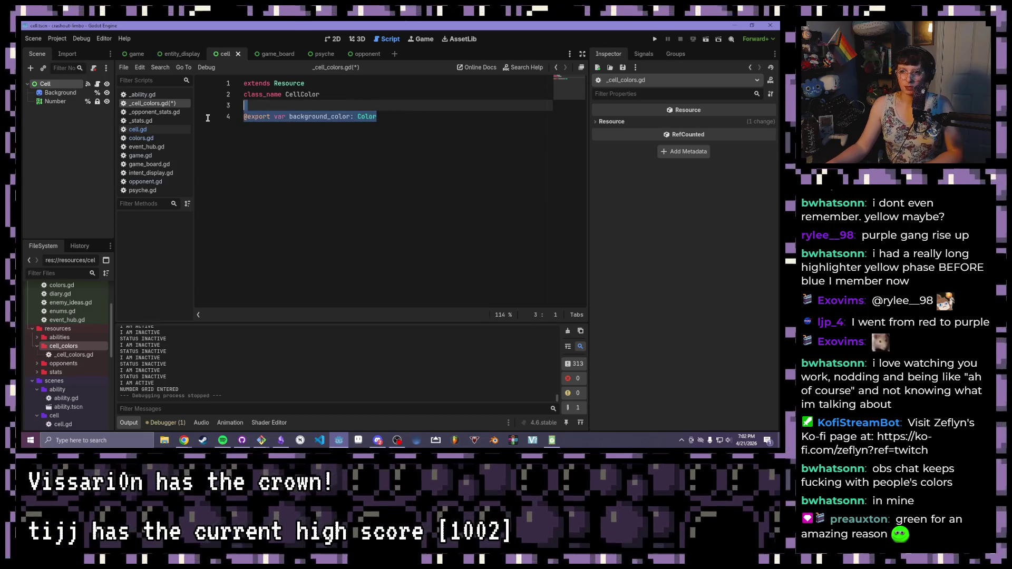
pyautogui.hotkey('ctrl', 's')
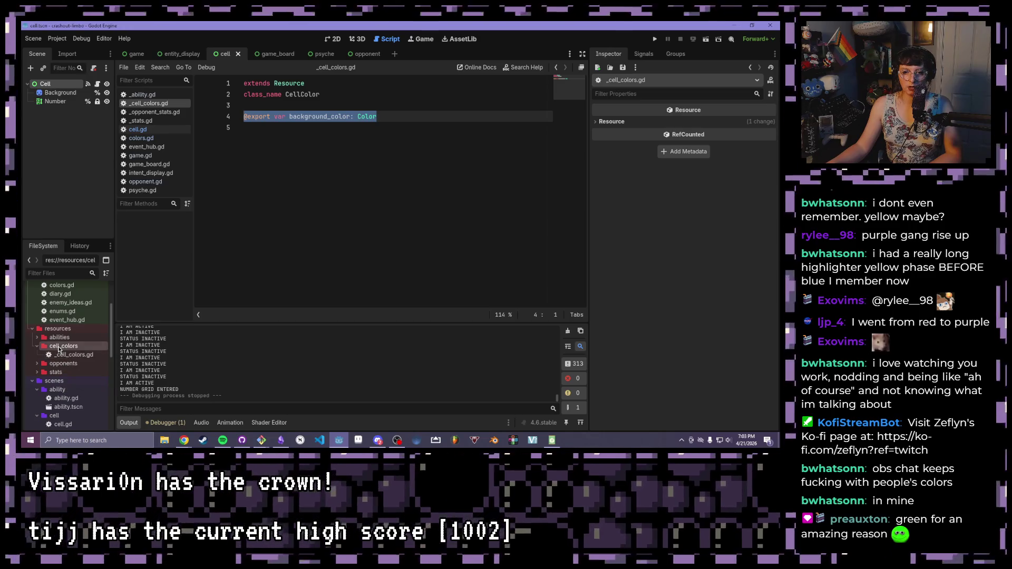
pyautogui.click(137, 129)
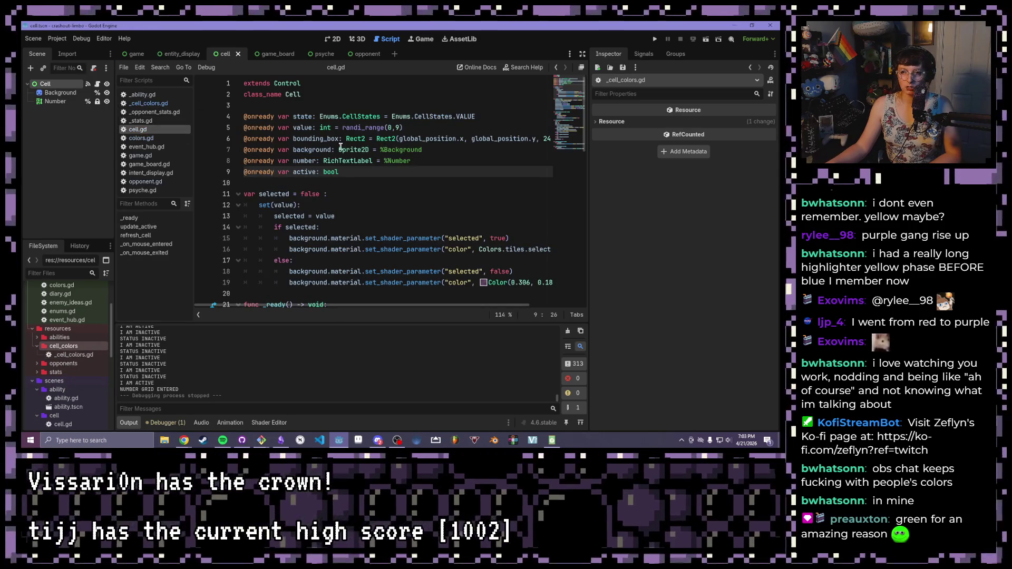
pyautogui.click(321, 115)
pyautogui.click(505, 116)
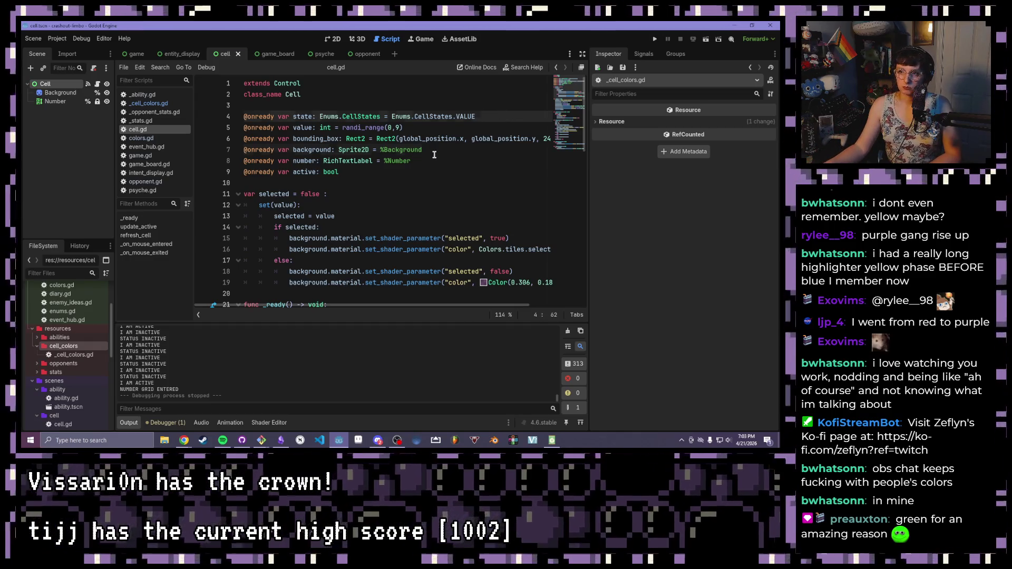
pyautogui.click(433, 161)
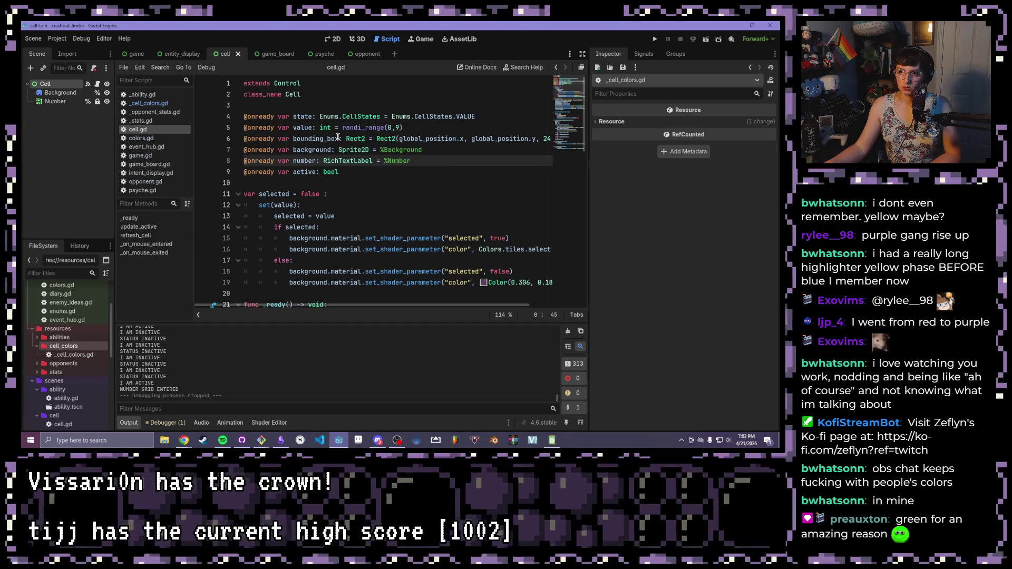
pyautogui.click(324, 108)
pyautogui.press('Return')
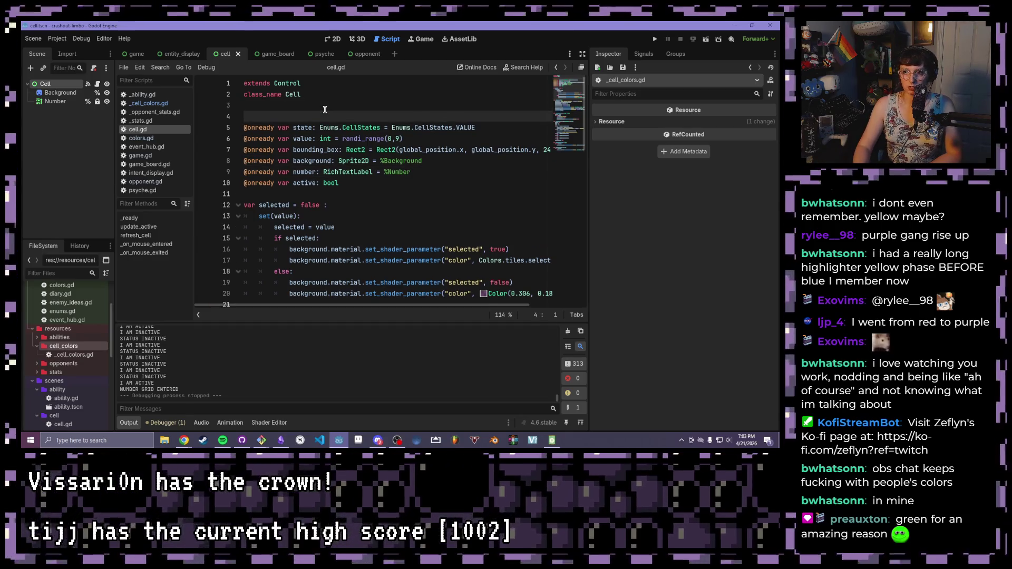
pyautogui.write('@export va')
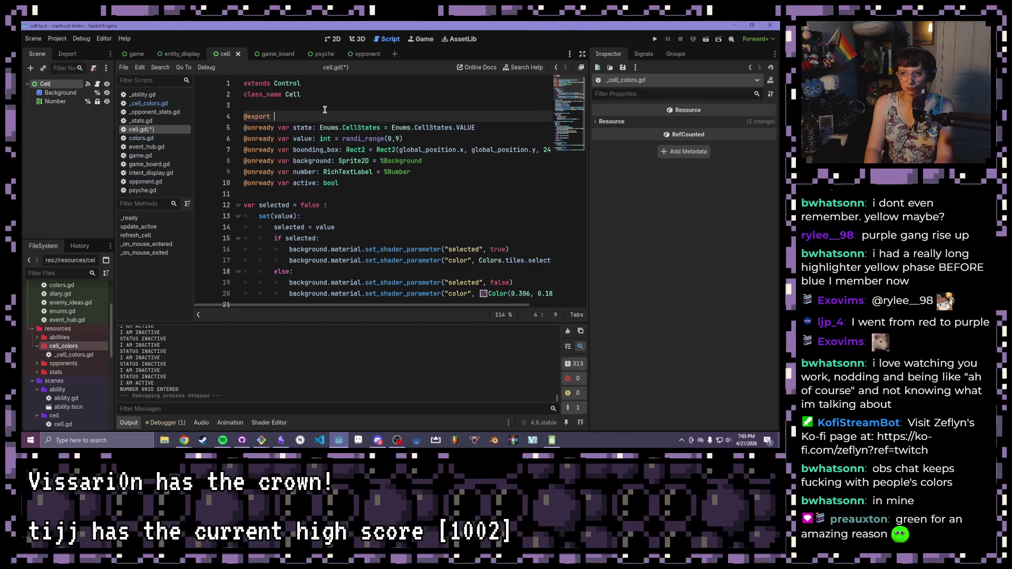
pyautogui.write('r col')
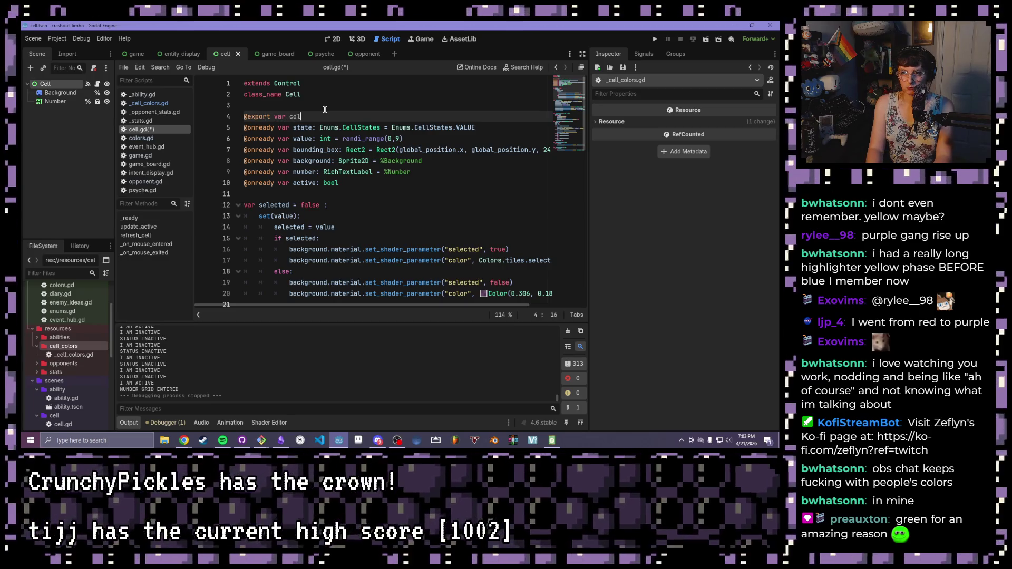
pyautogui.write('or: c')
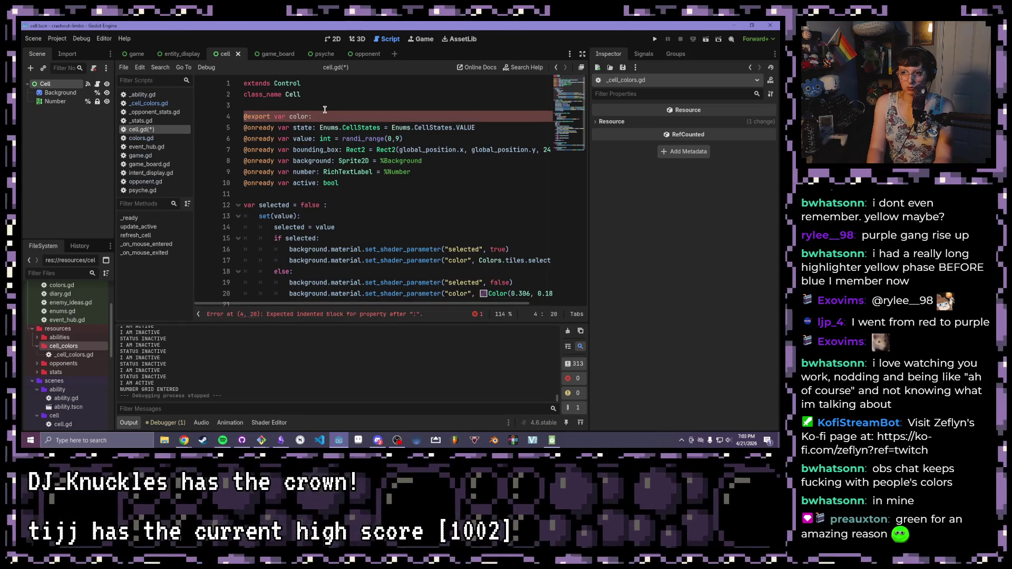
pyautogui.write('ell')
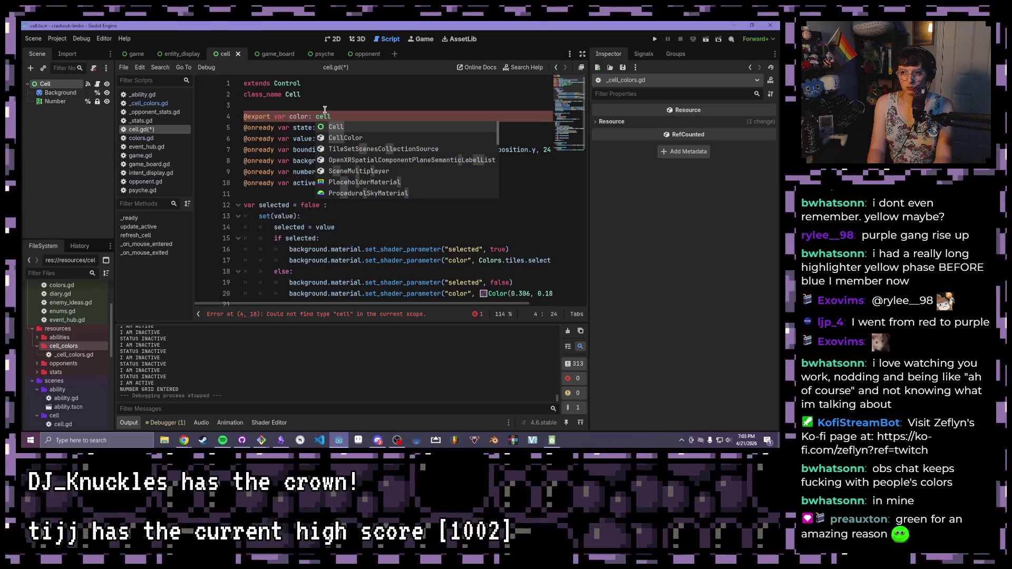
pyautogui.press('Down')
pyautogui.press('Return')
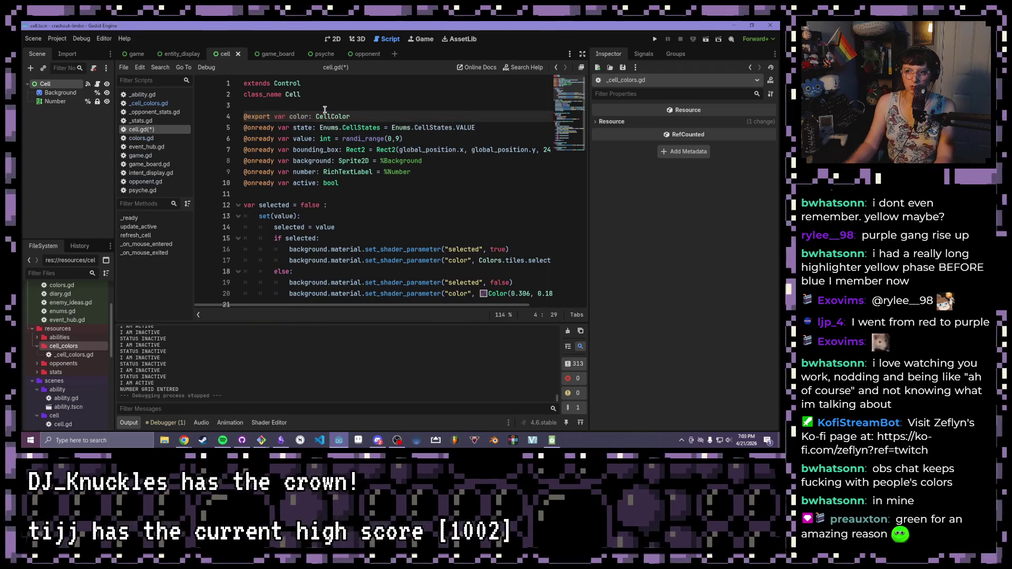
pyautogui.hotkey('ctrl', 's')
pyautogui.click(400, 127)
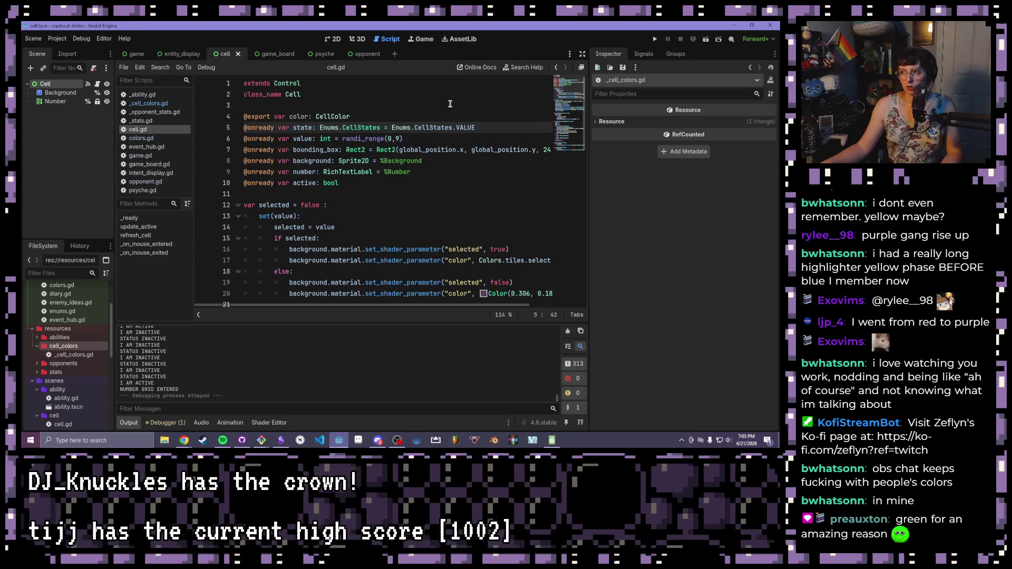
pyautogui.click(57, 85)
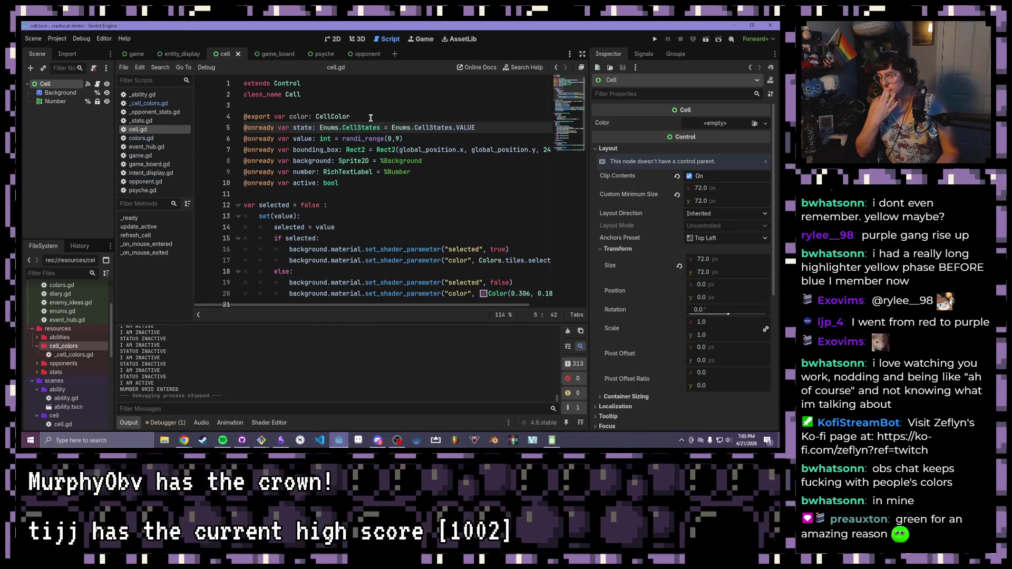
# Review the new exported color declaration on line 4 of cell.gd
pyautogui.click(371, 118)
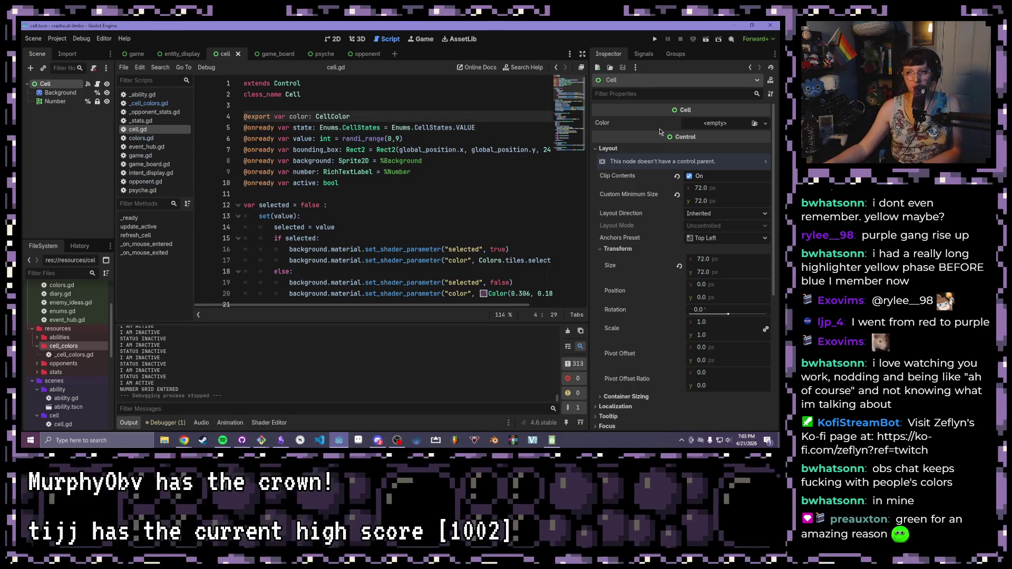
pyautogui.scroll(-3, 438, 160)
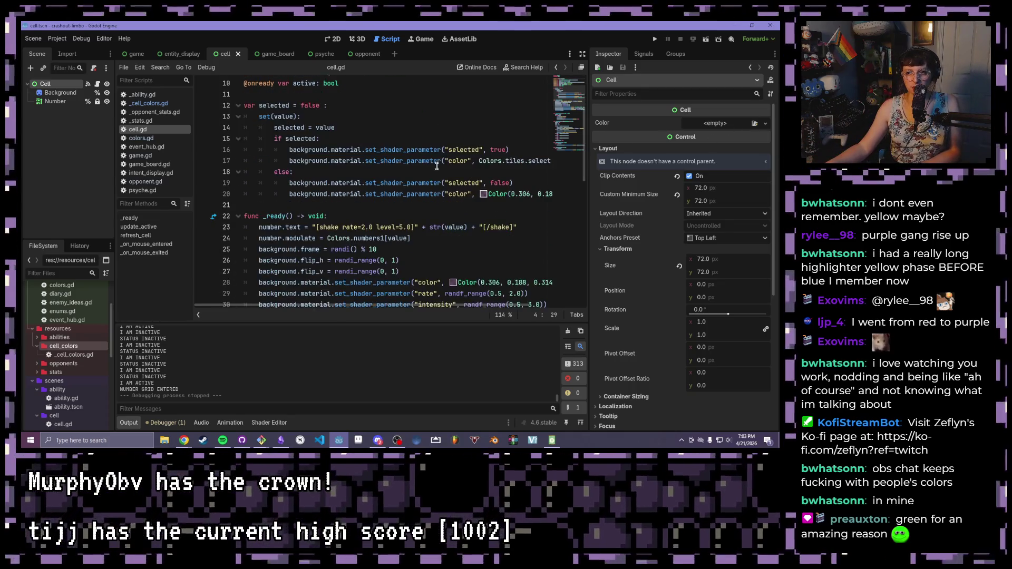
pyautogui.scroll(3, 436, 166)
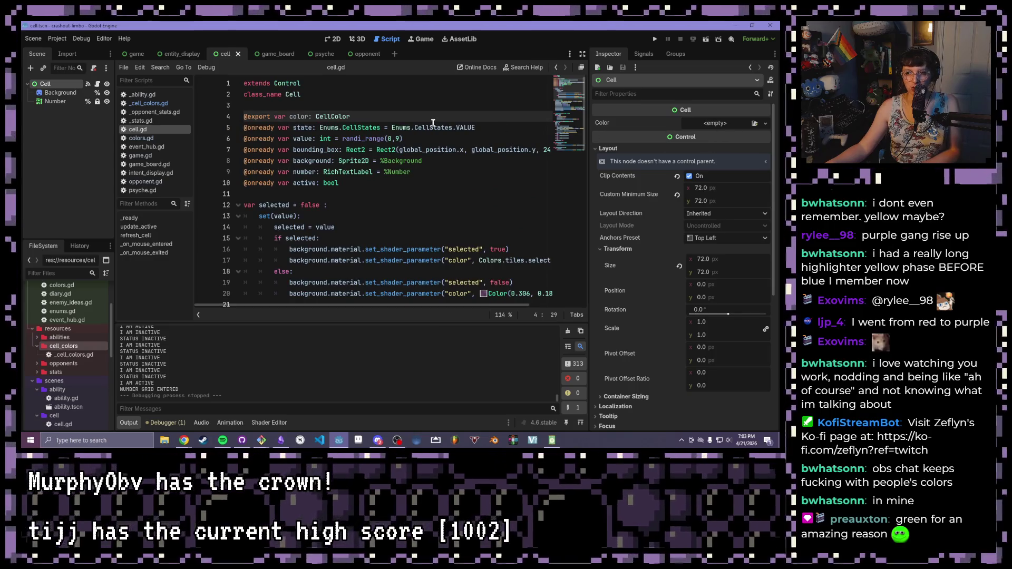
pyautogui.click(291, 108)
pyautogui.click(232, 120)
pyautogui.click(266, 103)
pyautogui.scroll(-1, 301, 98)
pyautogui.scroll(1, 301, 98)
pyautogui.moveTo(351, 116); pyautogui.dragTo(234, 116)
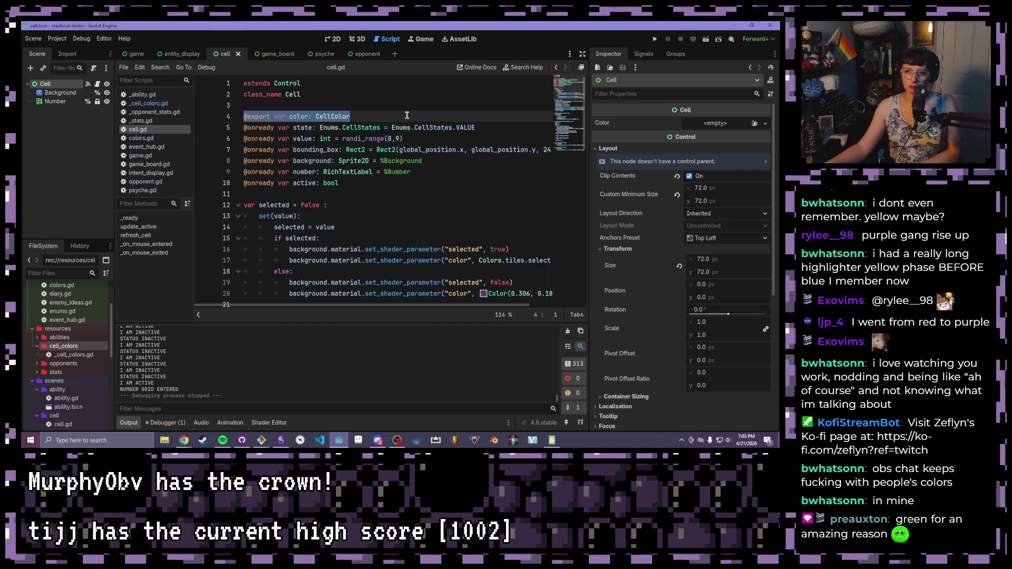
pyautogui.click(406, 116)
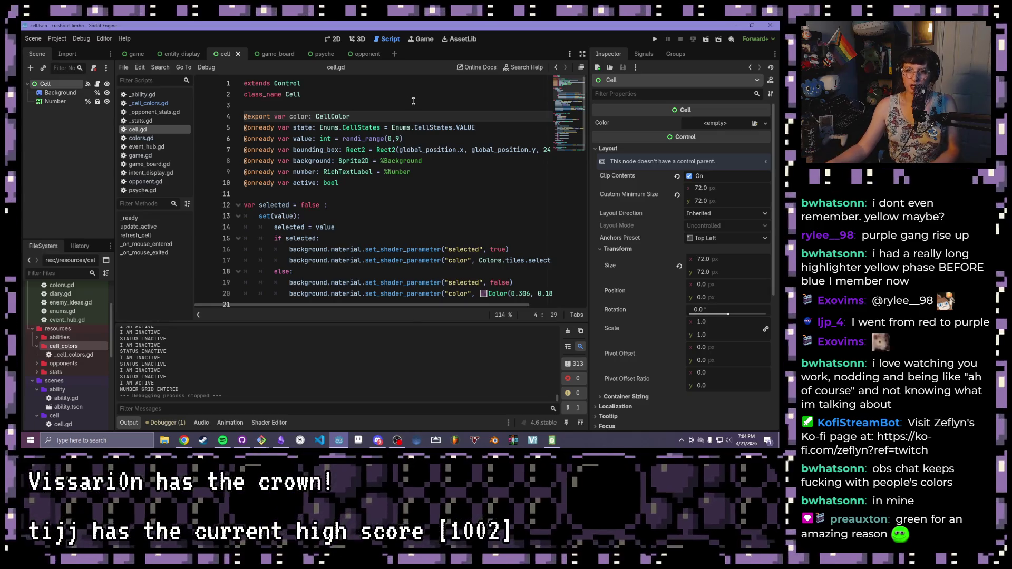
# Select the hard-coded Color(0.306, 0.188, 0.314, 0.89) literal on line 20, then bring up the cell_colors folder's context menu
pyautogui.click(410, 94)
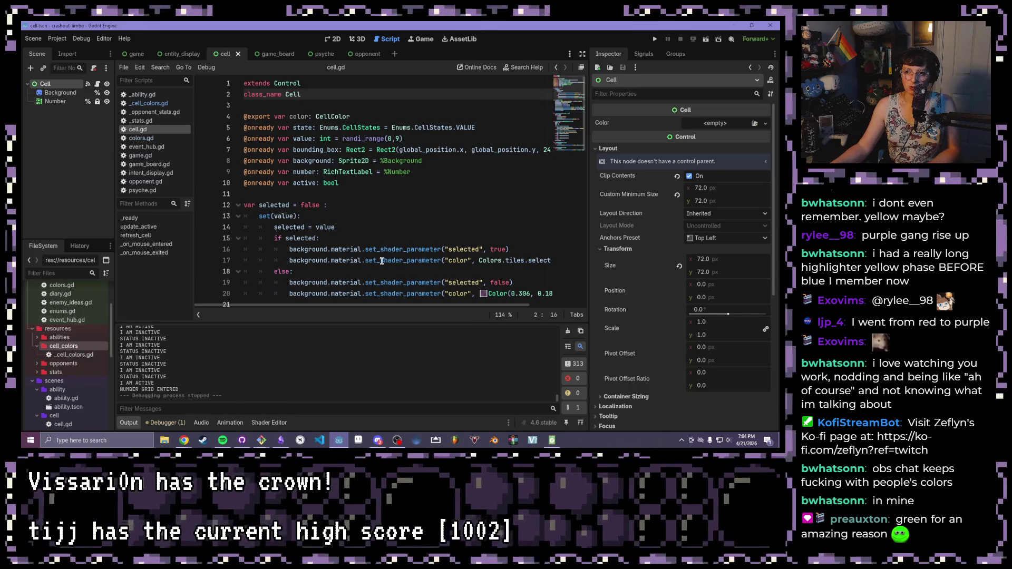
pyautogui.scroll(-1, 475, 211)
pyautogui.hscroll(3, 528, 253)
pyautogui.moveTo(551, 260); pyautogui.dragTo(420, 260)
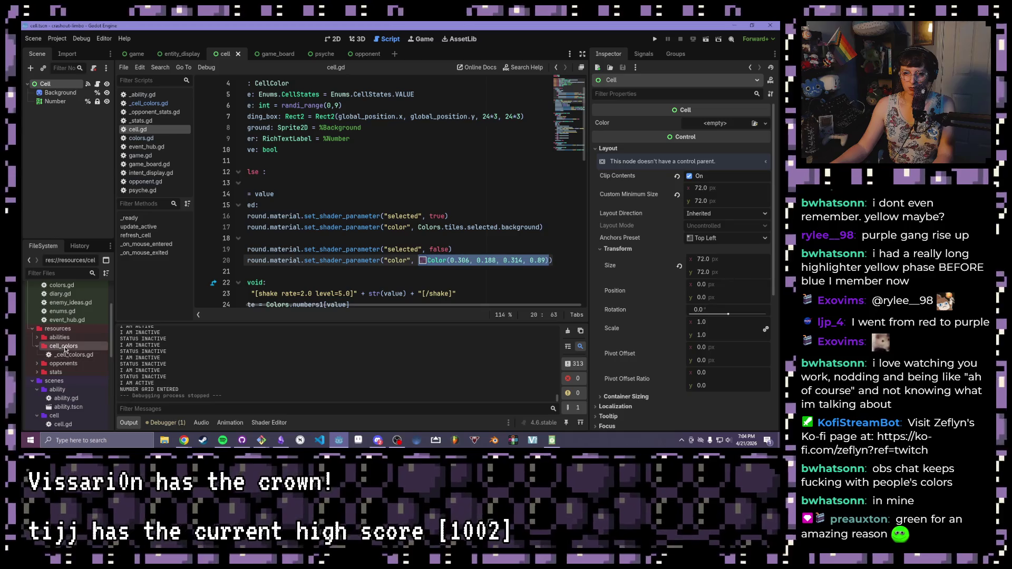
pyautogui.rightClick(68, 350)
# Create a new CellColor resource saved as default.tres in the cell_colors folder
pyautogui.moveTo(110, 292)
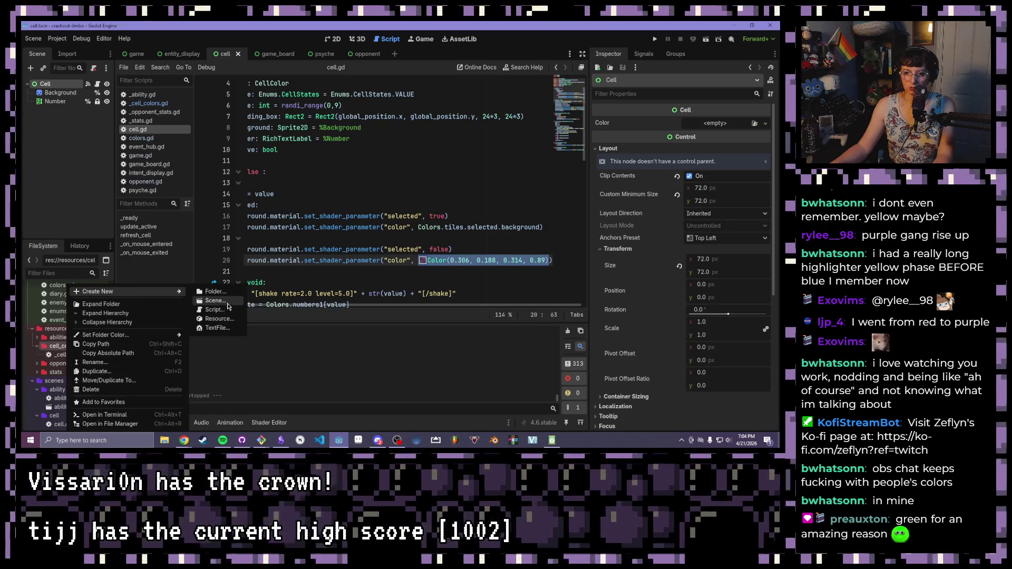
pyautogui.click(217, 319)
pyautogui.scroll(-5, 485, 281)
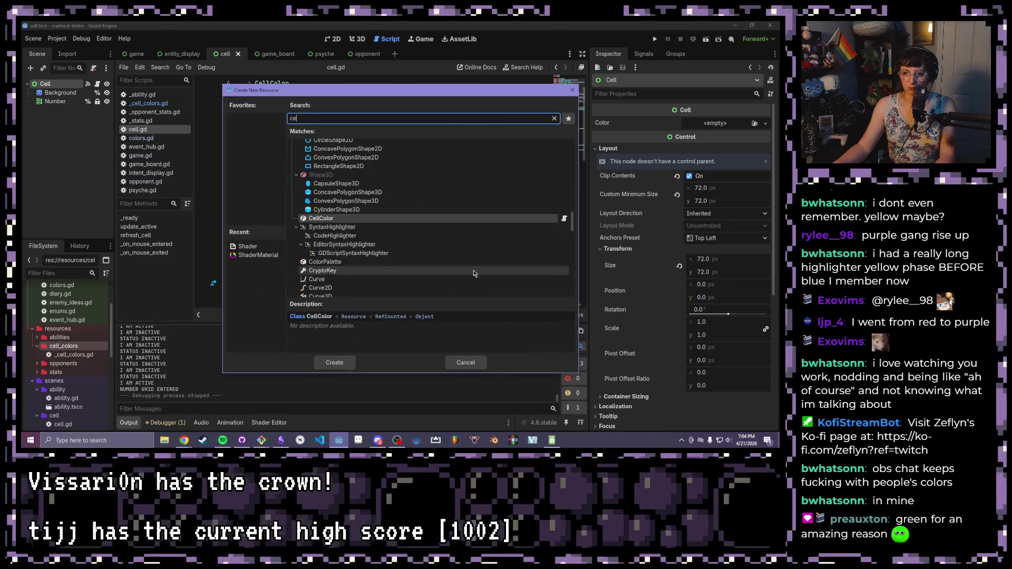
pyautogui.doubleClick(327, 229)
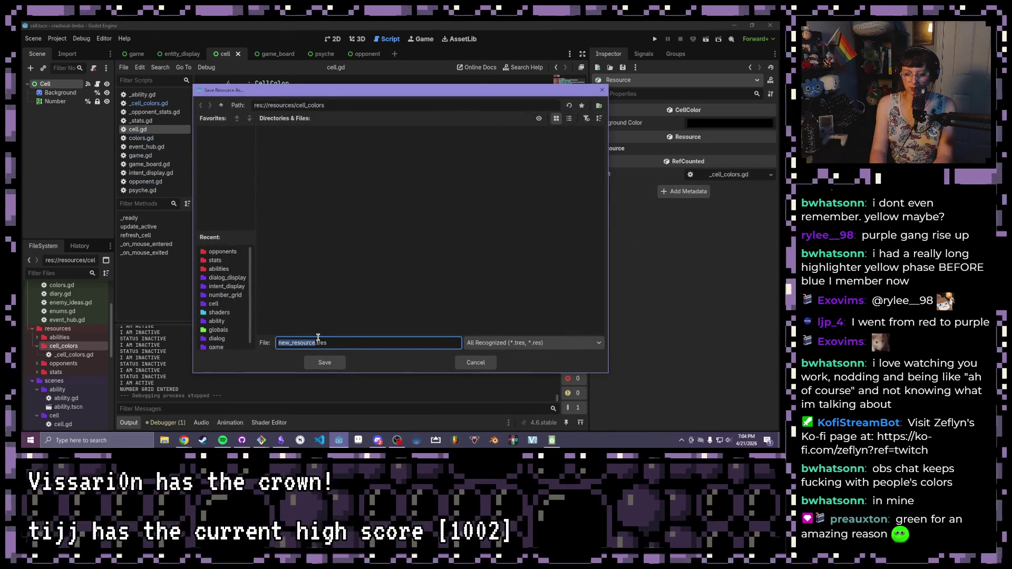
pyautogui.write('default')
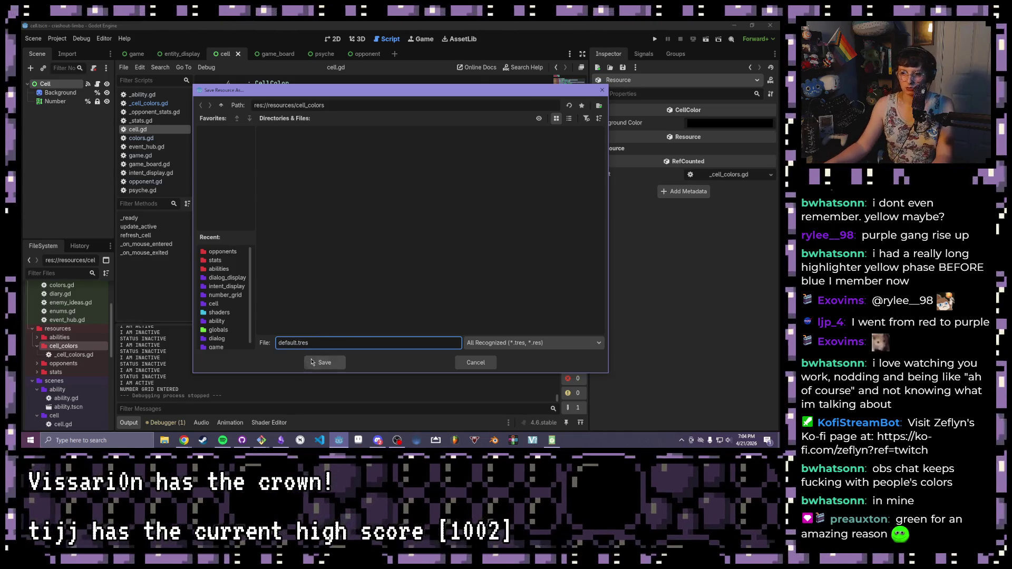
pyautogui.click(334, 365)
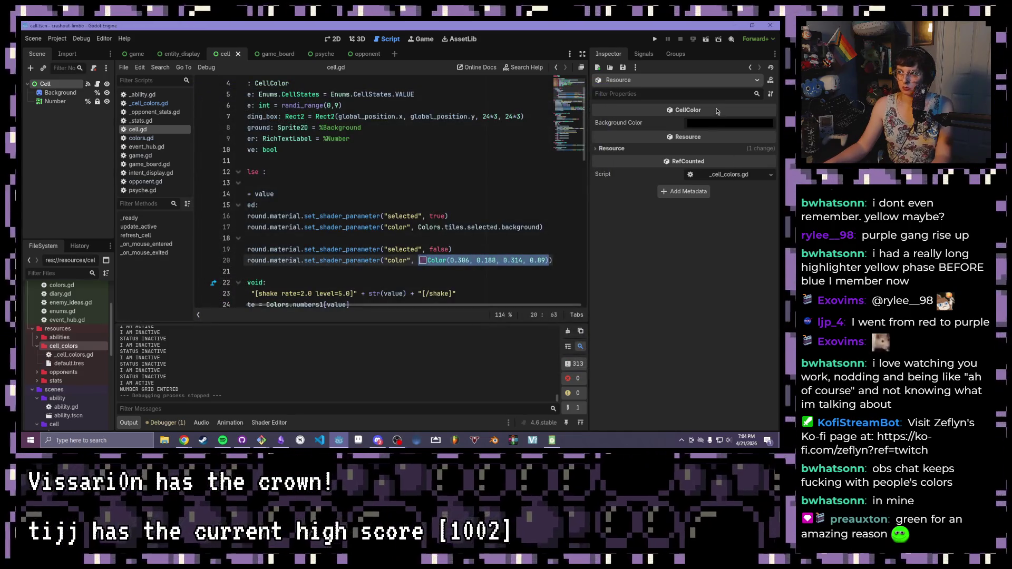
pyautogui.click(722, 125)
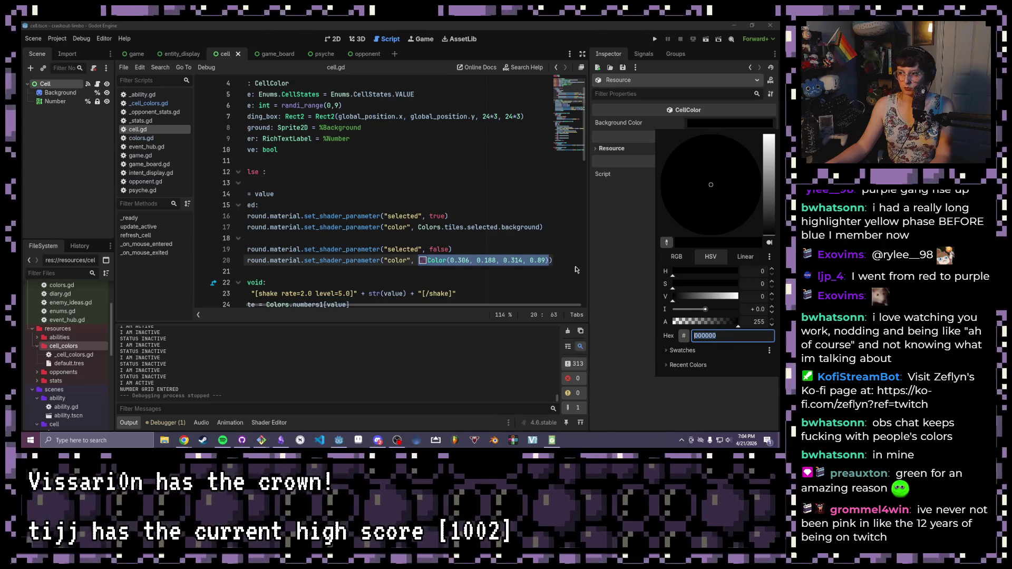
# Inspect line 20's colour literal in the code colour picker and its format options
pyautogui.click(426, 261)
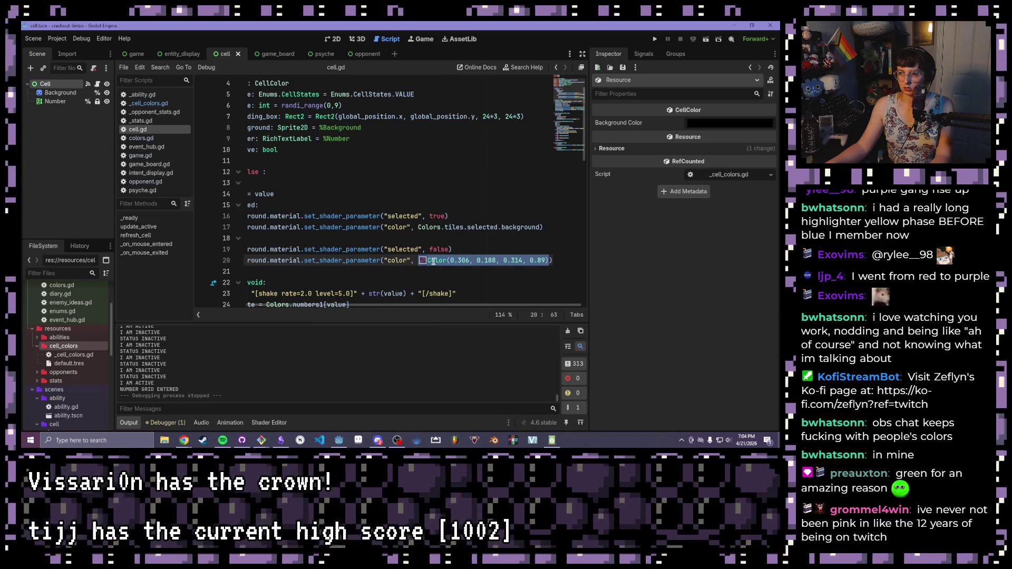
pyautogui.click(422, 261)
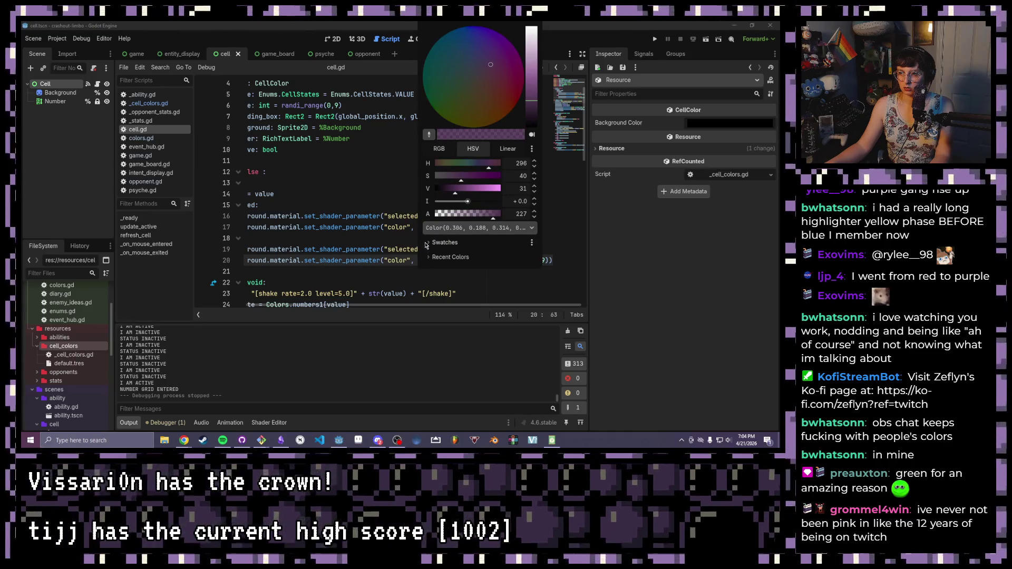
pyautogui.click(429, 258)
pyautogui.click(429, 257)
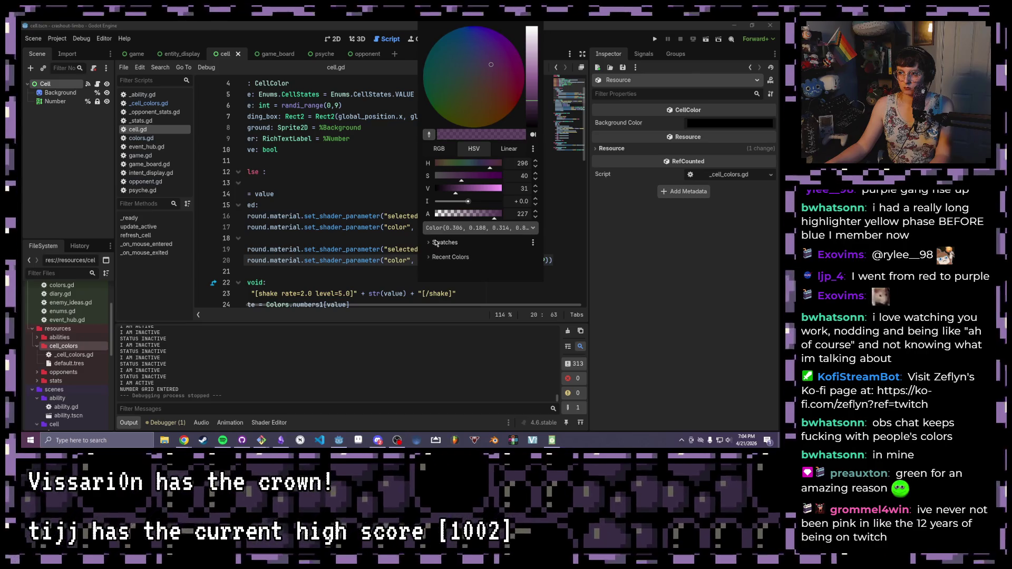
pyautogui.click(481, 227)
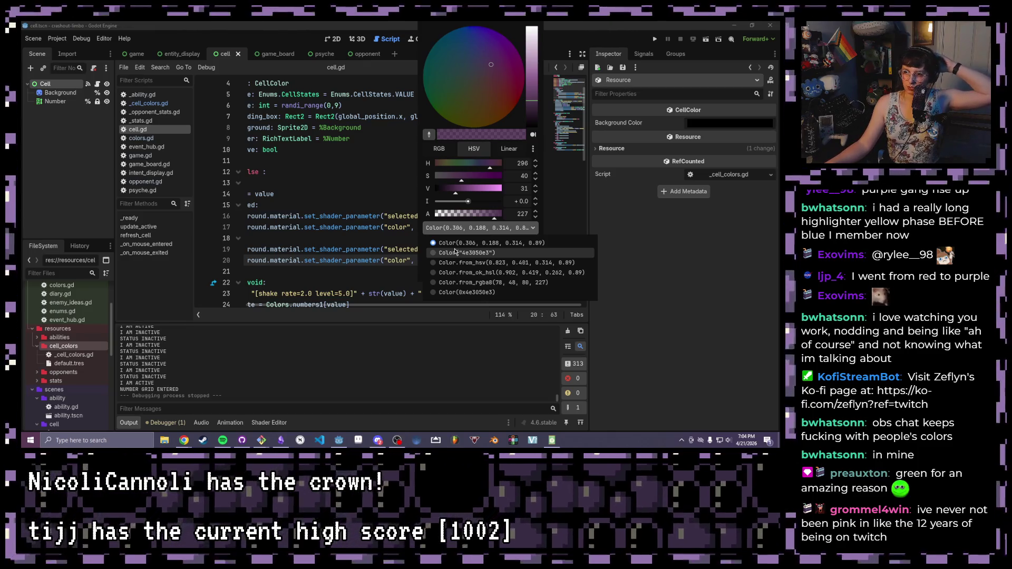
pyautogui.press('Escape')
pyautogui.press('Escape')
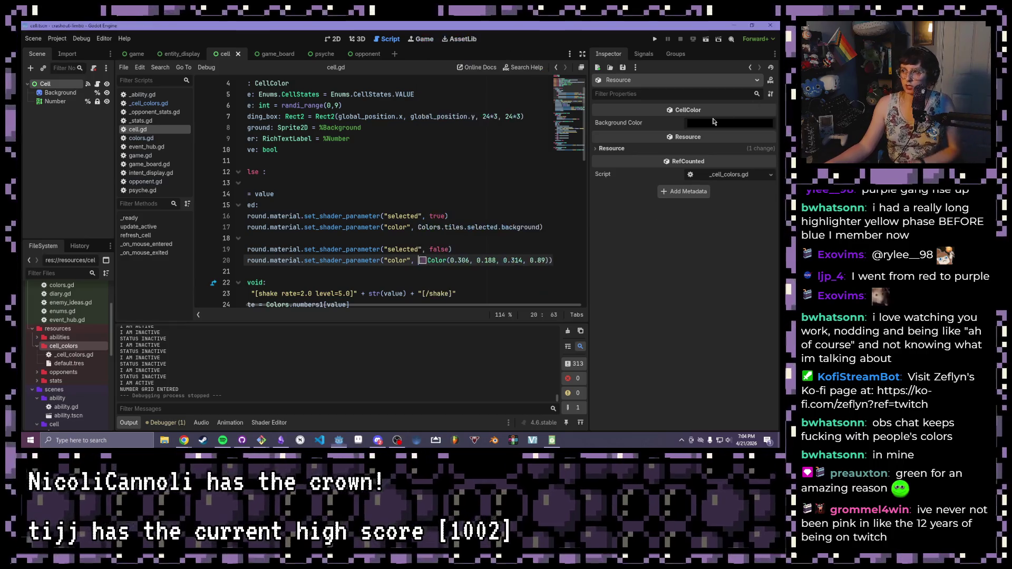
# Set the default.tres background colour's saturation to 48 and alpha to 227
pyautogui.click(730, 122)
pyautogui.click(762, 272)
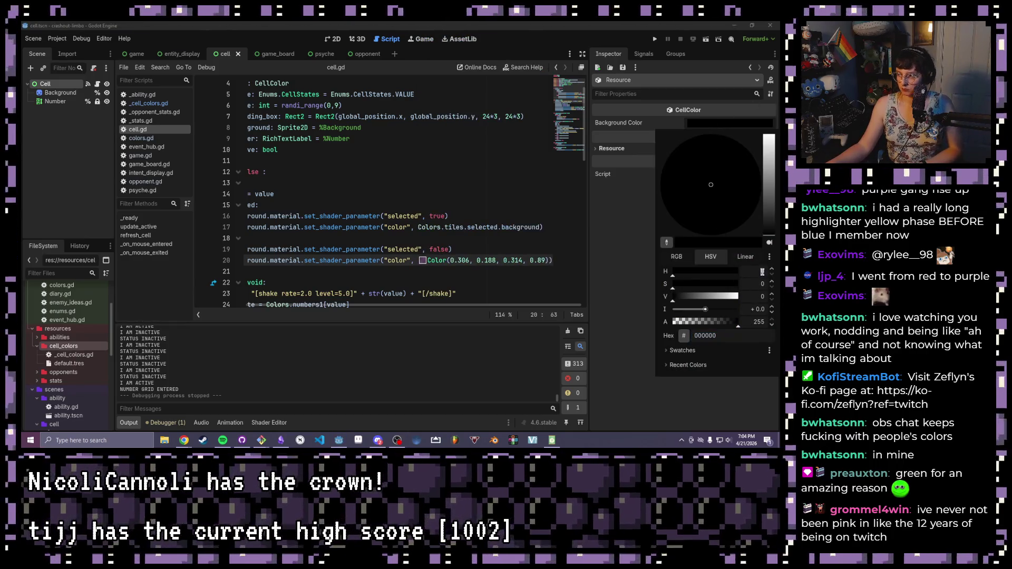
pyautogui.press('Tab')
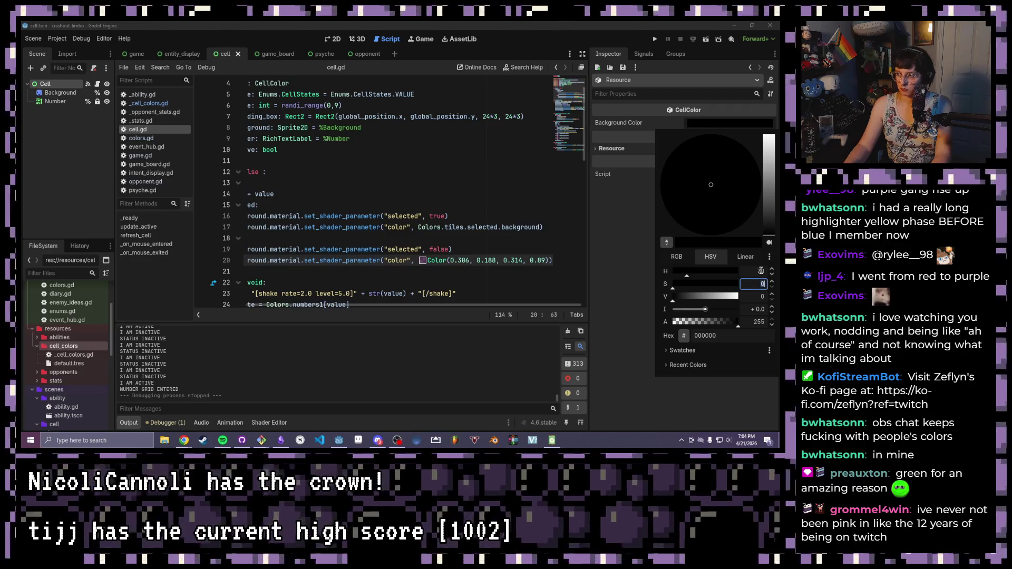
pyautogui.press('Tab')
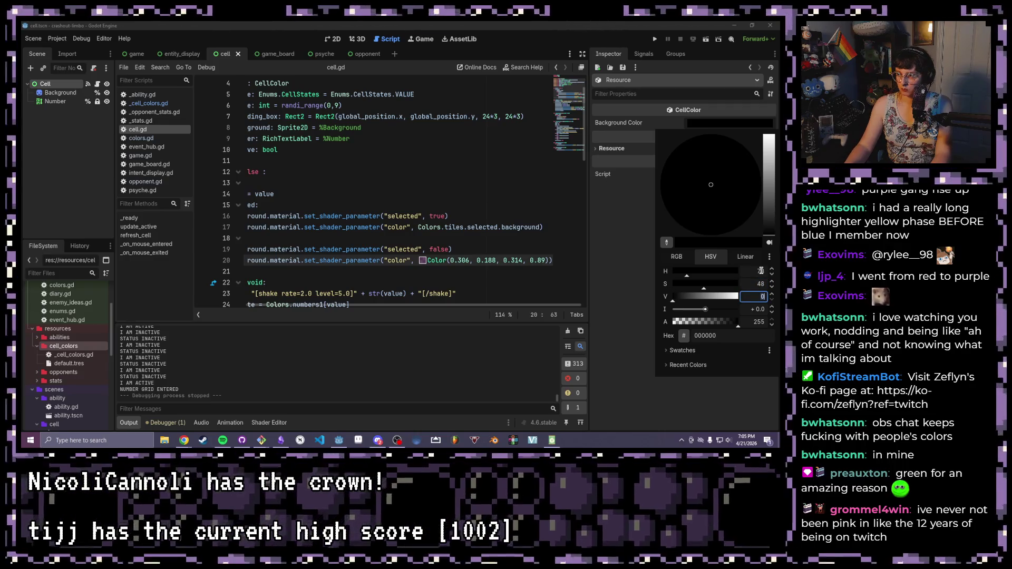
pyautogui.press('Tab')
pyautogui.press('Tab')
pyautogui.write('22')
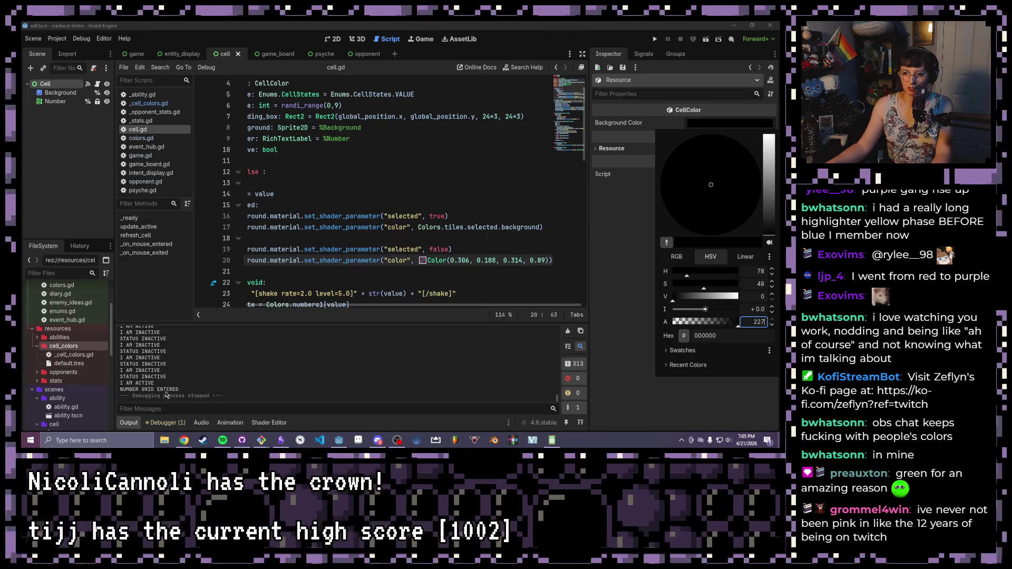
pyautogui.click(424, 261)
# Raise the background colour's brightness to 100, giving light yellow-green (R 0.68, G 0.80, B 0.41)
pyautogui.click(422, 261)
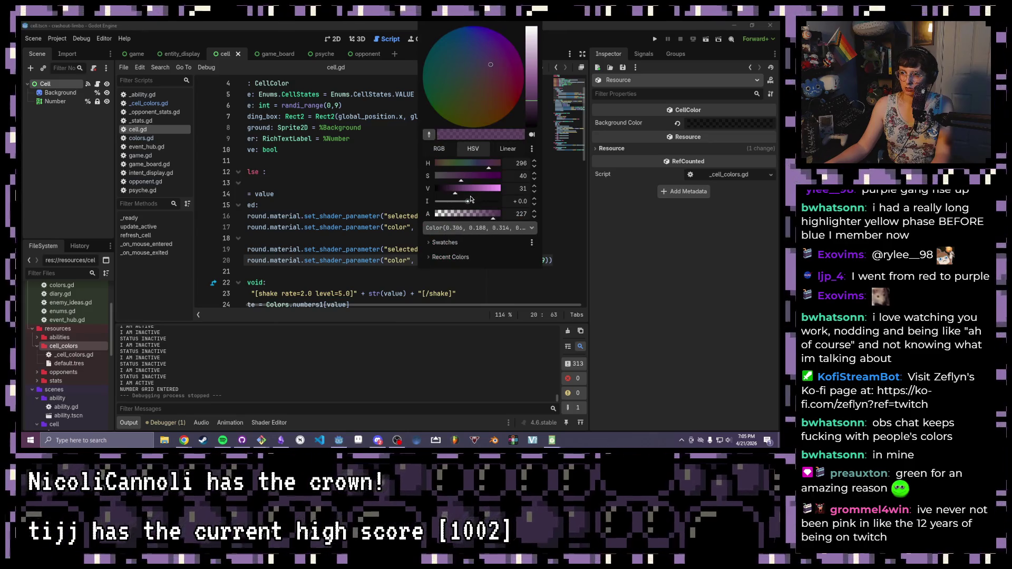
pyautogui.click(429, 230)
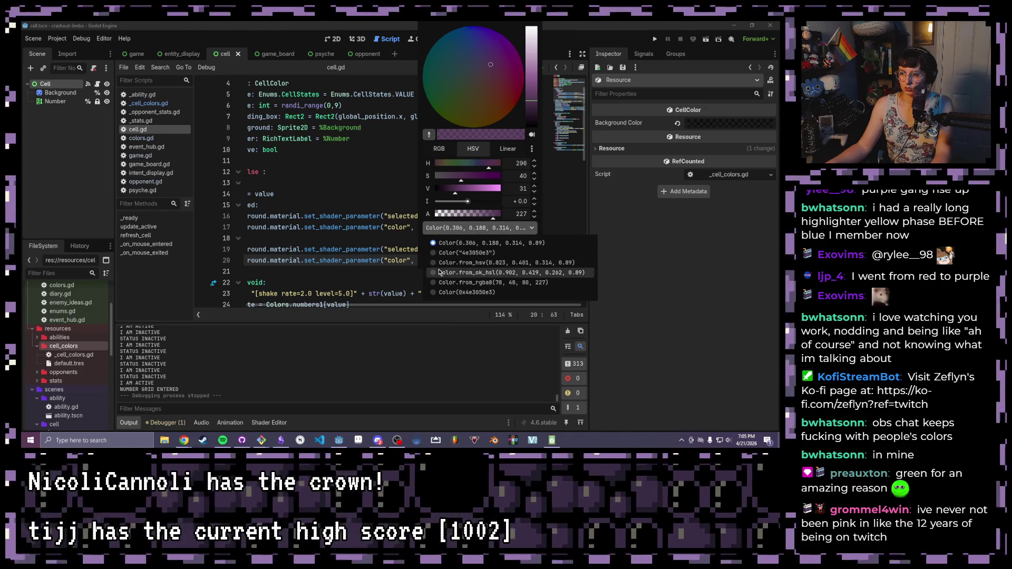
pyautogui.click(474, 243)
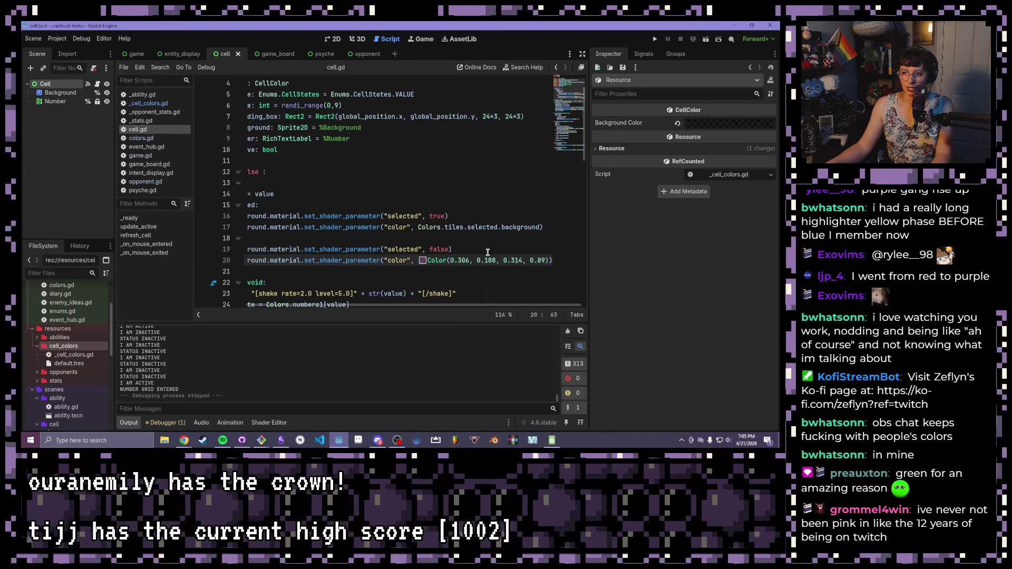
pyautogui.click(732, 123)
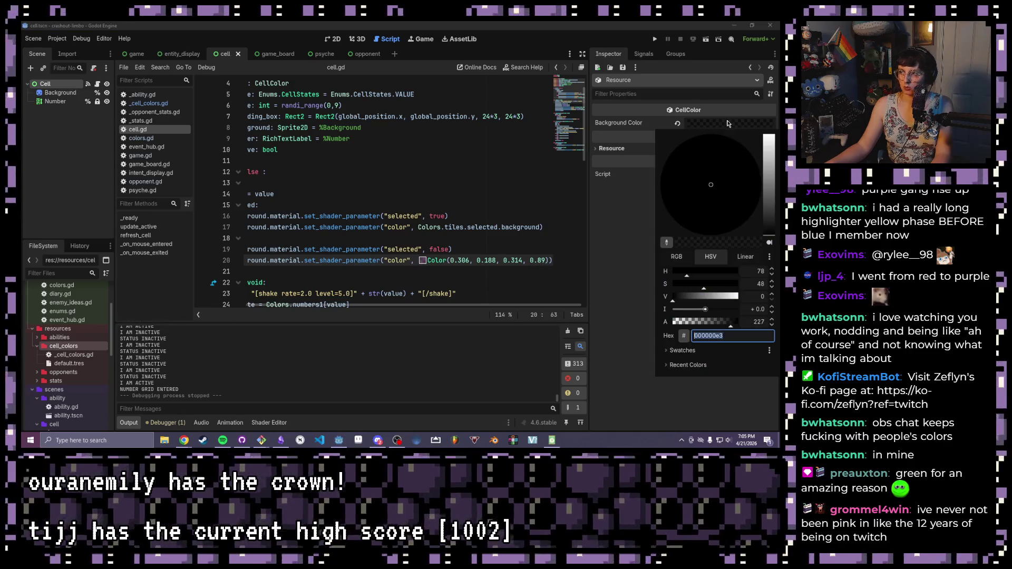
pyautogui.click(761, 297)
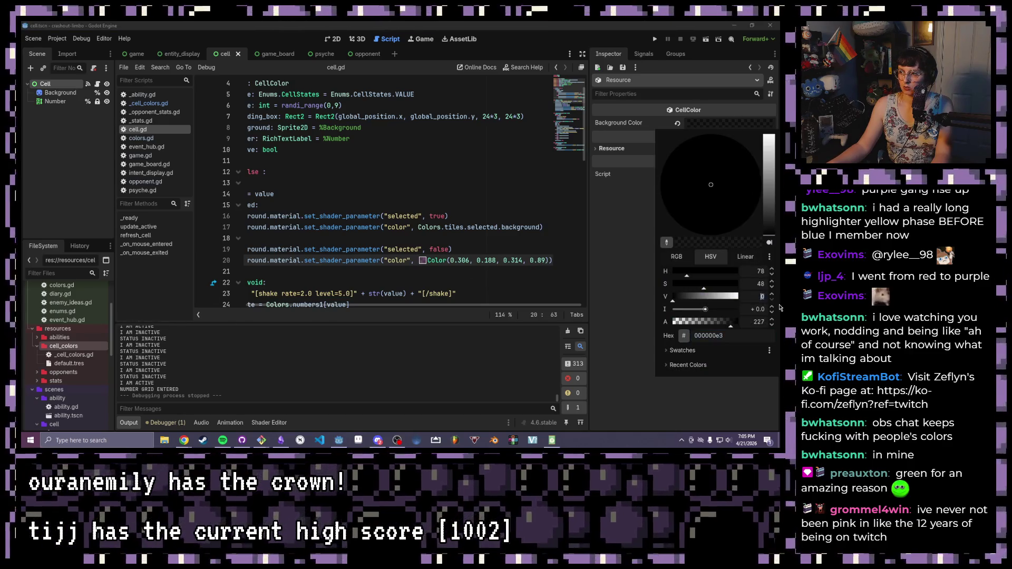
pyautogui.write('100')
pyautogui.click(780, 308)
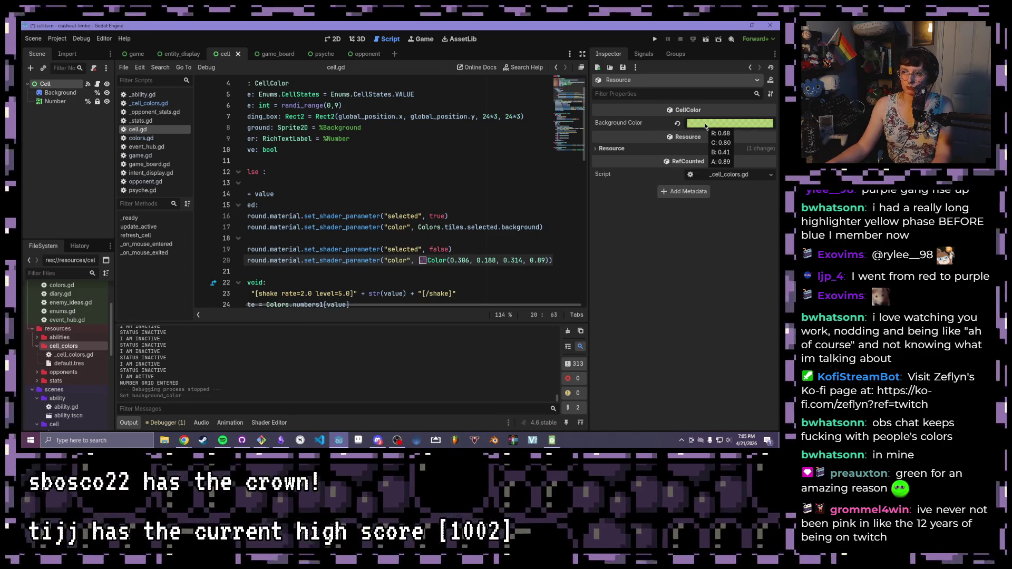
# Switch line 20's colour literal to the plain Color value format
pyautogui.click(422, 260)
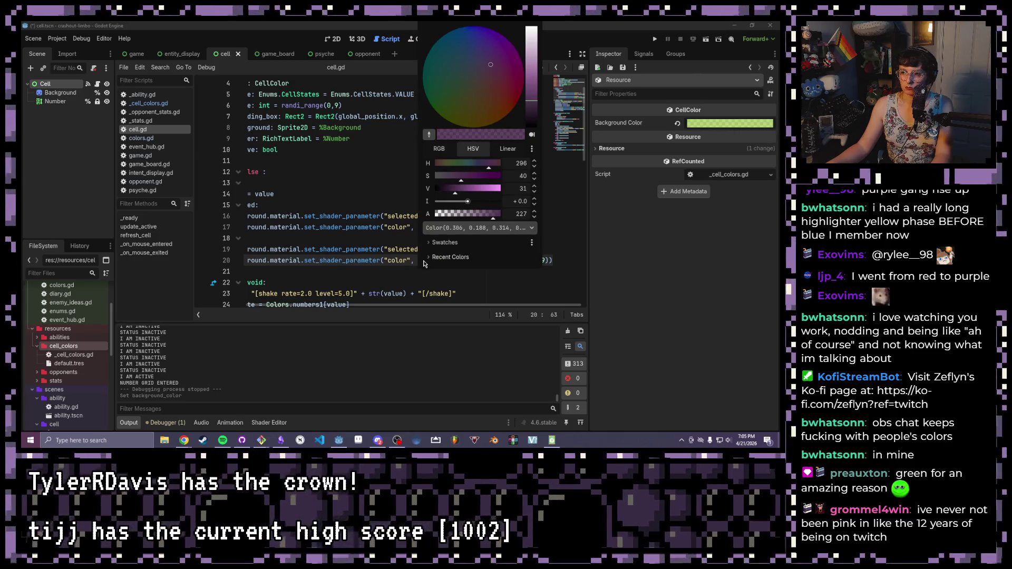
pyautogui.click(440, 228)
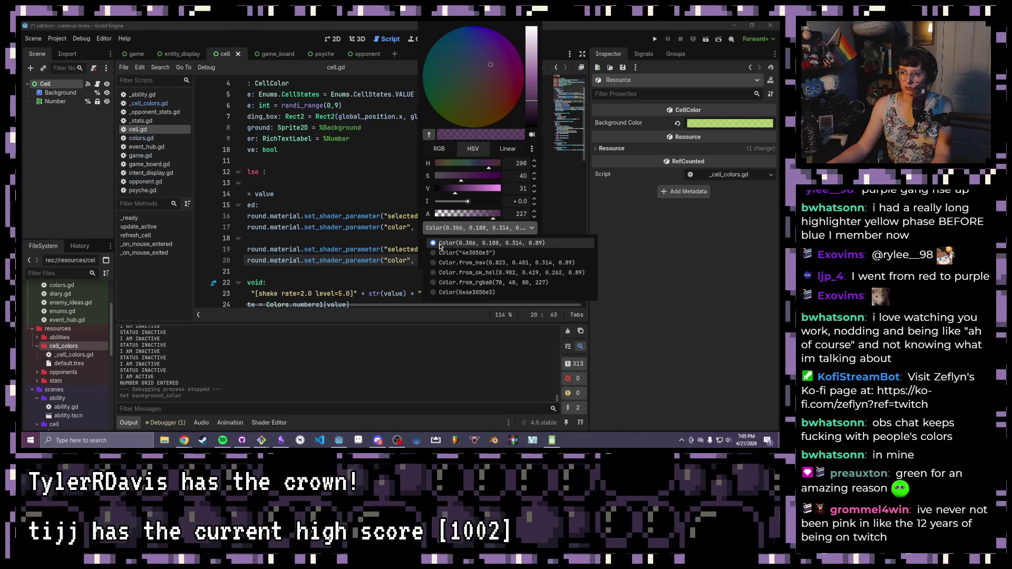
pyautogui.click(441, 243)
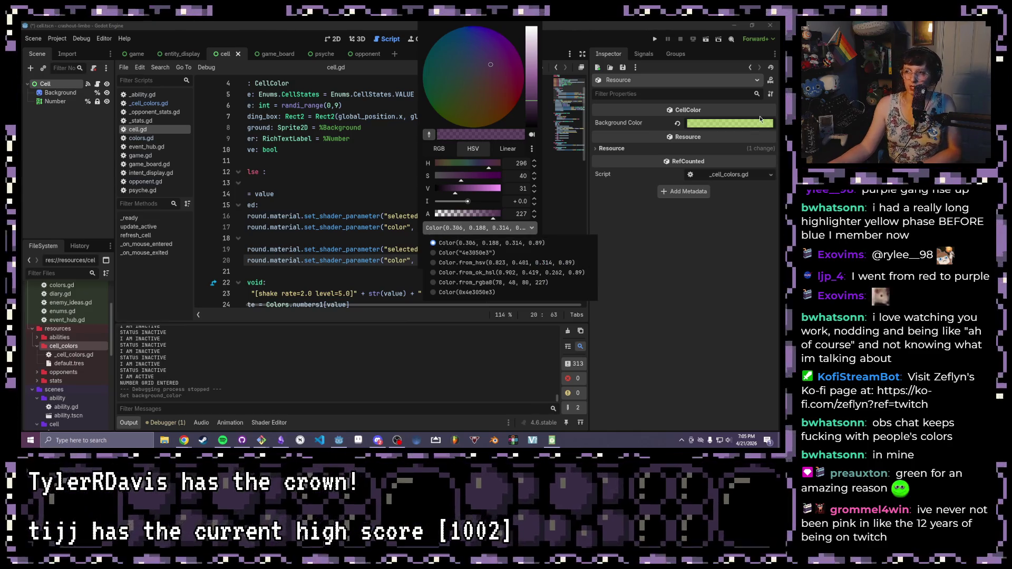
pyautogui.click(751, 125)
# Set the background colour to RGB 78, 48, 80 (purple 4e3050e3) and save
pyautogui.click(750, 125)
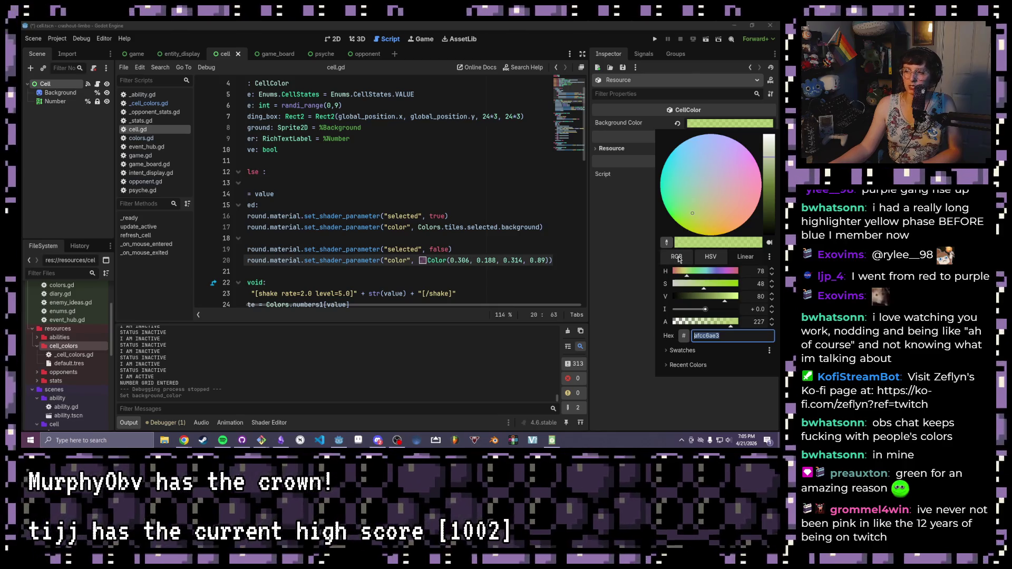
pyautogui.click(679, 258)
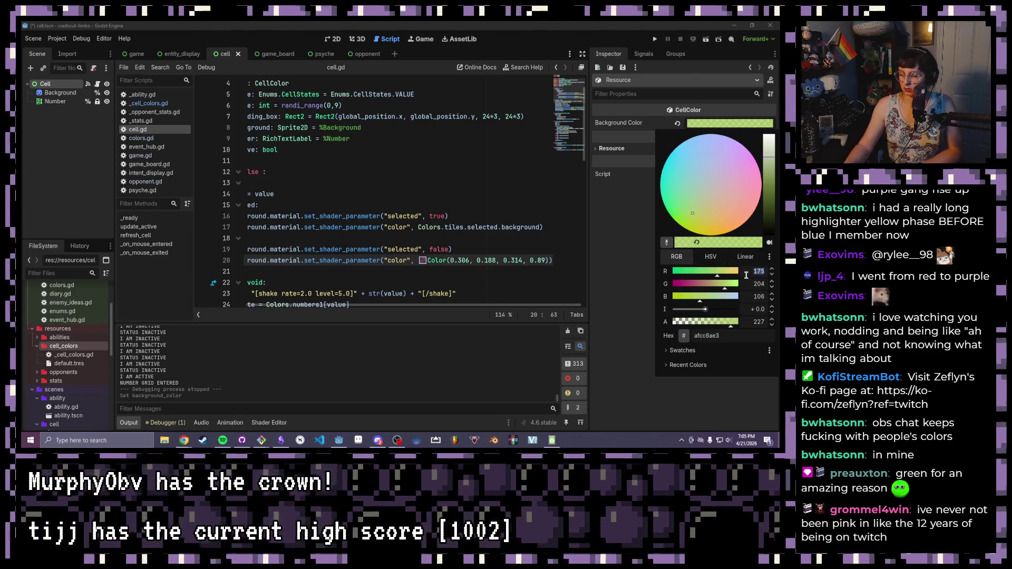
pyautogui.click(746, 274)
pyautogui.write('78')
pyautogui.press('Tab')
pyautogui.write('48')
pyautogui.press('Tab')
pyautogui.write('80')
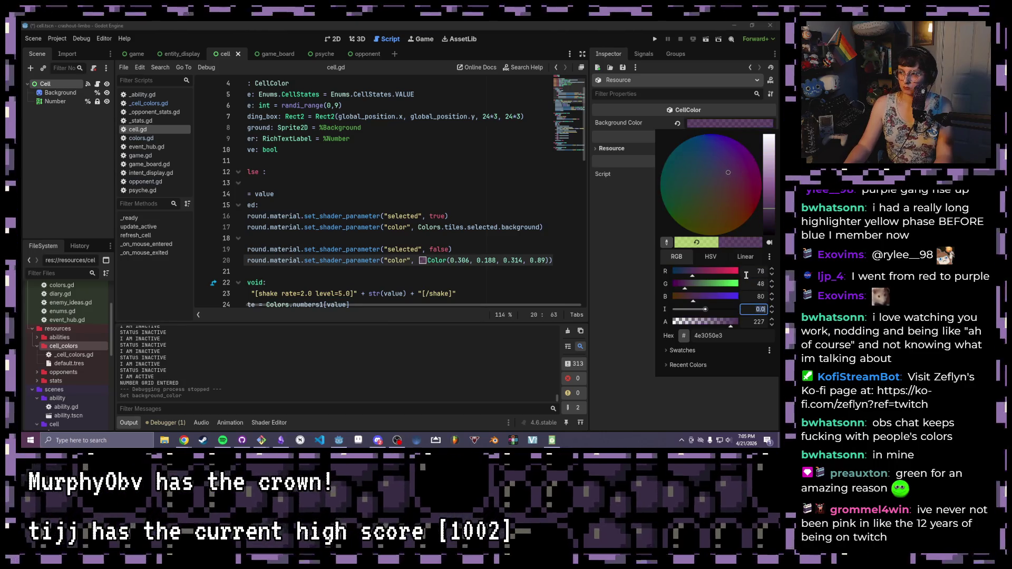
pyautogui.press('Tab')
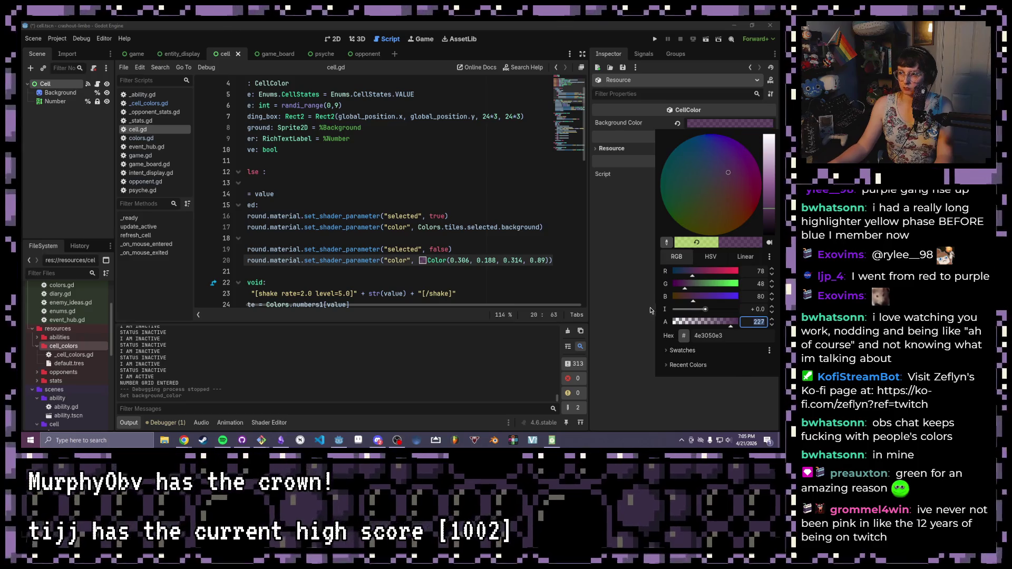
pyautogui.click(629, 317)
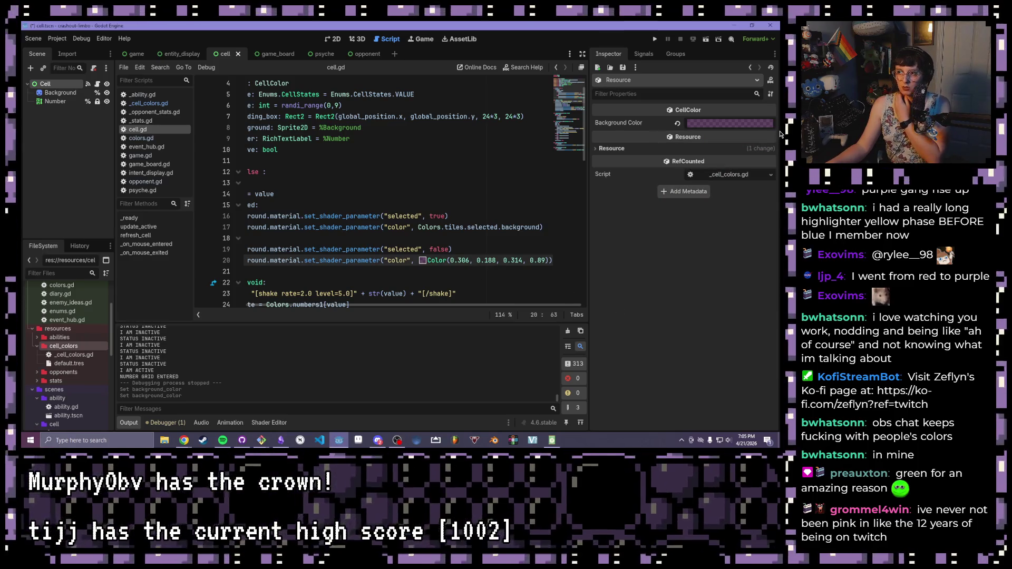
pyautogui.hotkey('ctrl', 's')
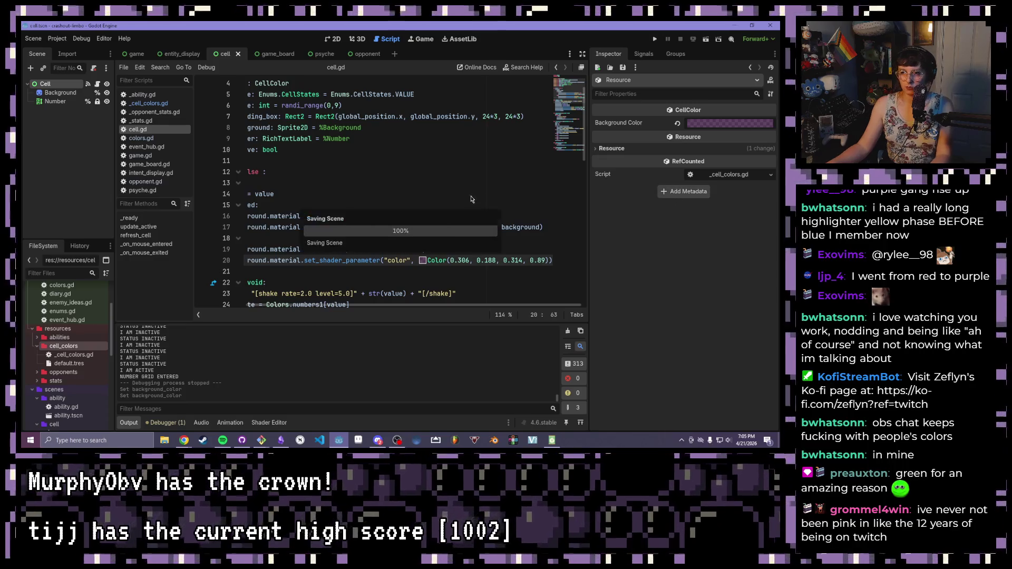
pyautogui.scroll(3, 369, 269)
pyautogui.hscroll(-2, 369, 269)
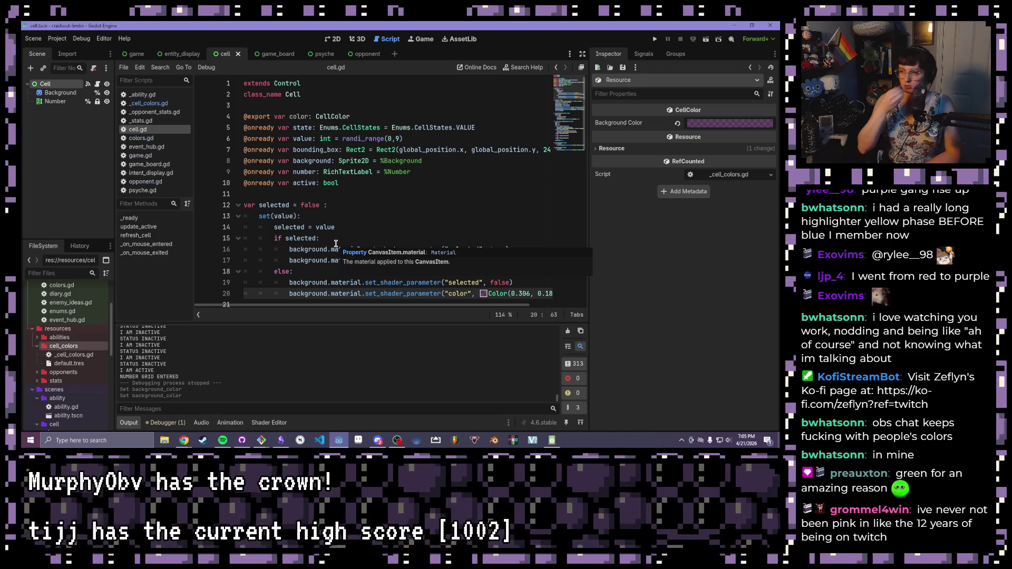
pyautogui.moveTo(352, 117); pyautogui.dragTo(229, 118)
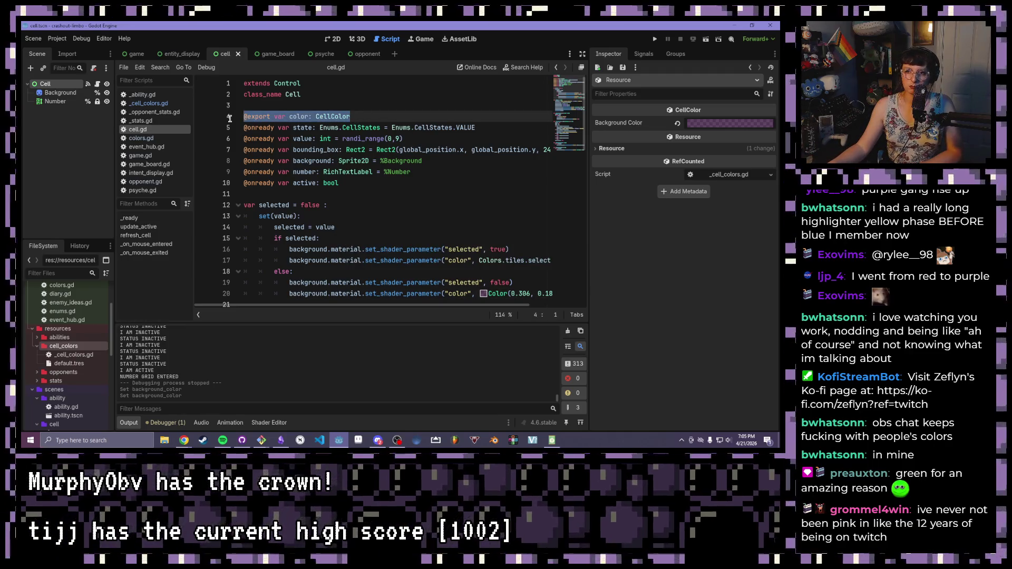
pyautogui.click(382, 107)
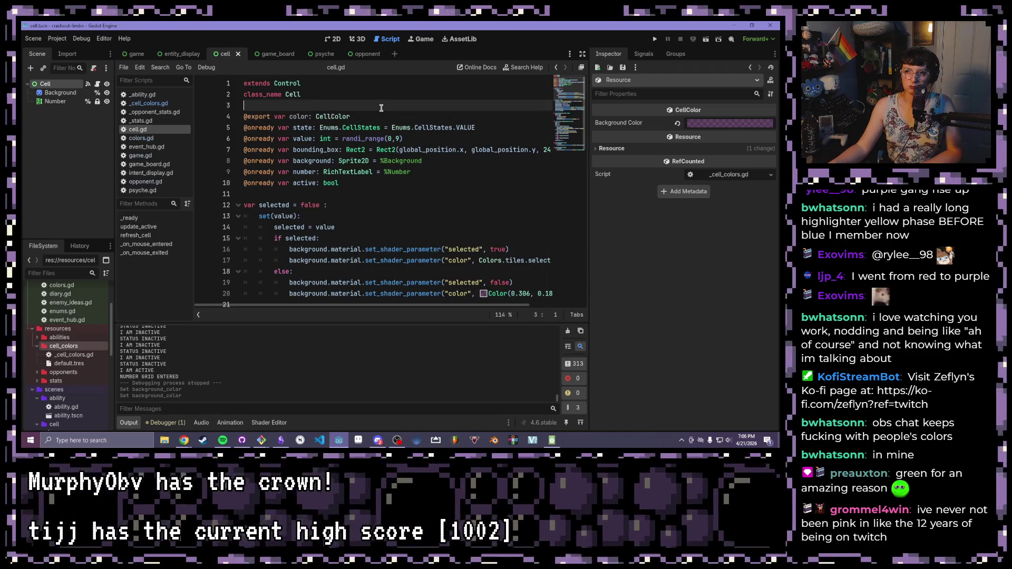
pyautogui.click(372, 120)
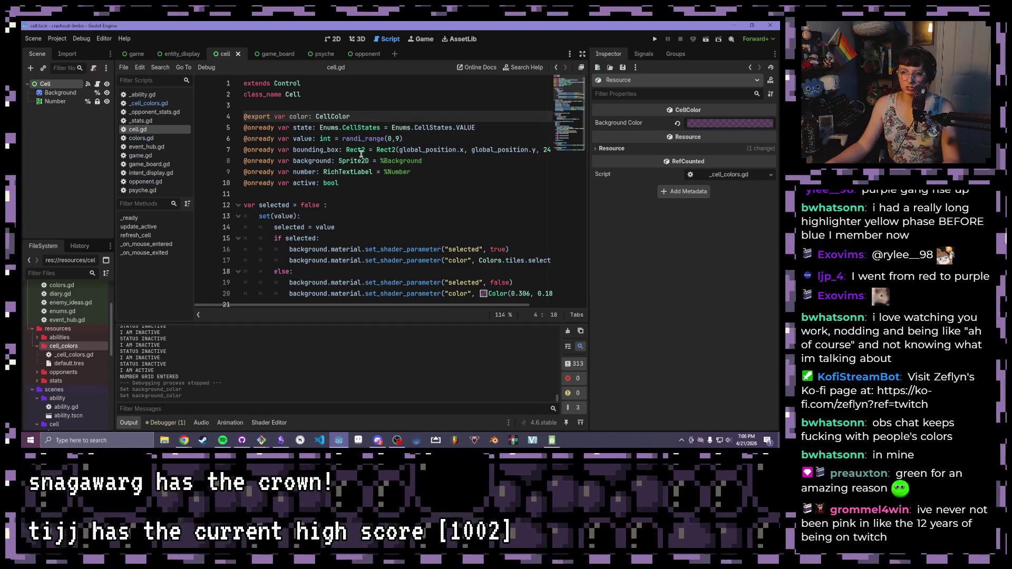
pyautogui.moveTo(357, 116)
pyautogui.mouseDown()
pyautogui.moveTo(262, 117)
pyautogui.moveTo(352, 116)
pyautogui.moveTo(289, 117)
pyautogui.mouseUp()
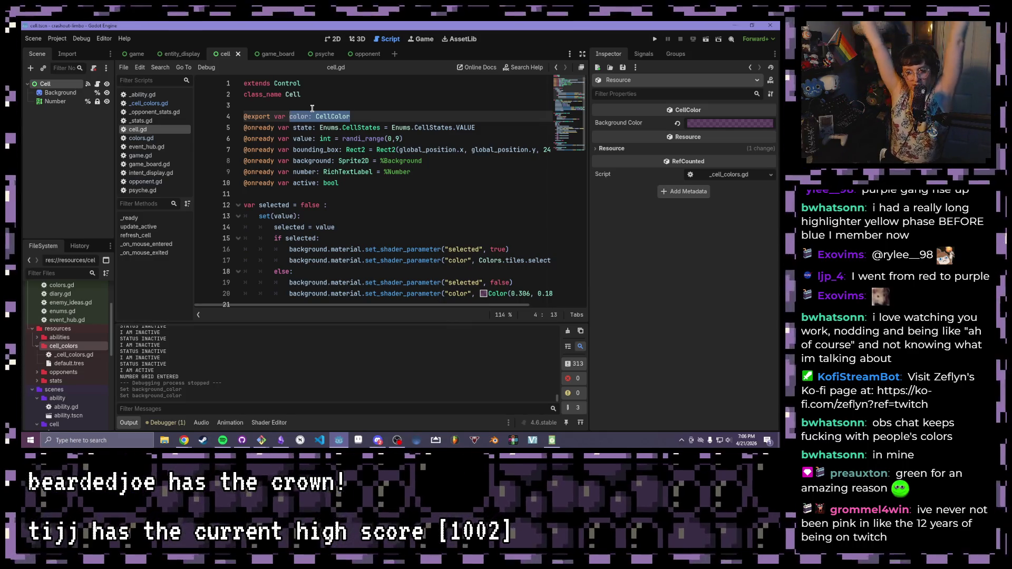
pyautogui.click(312, 105)
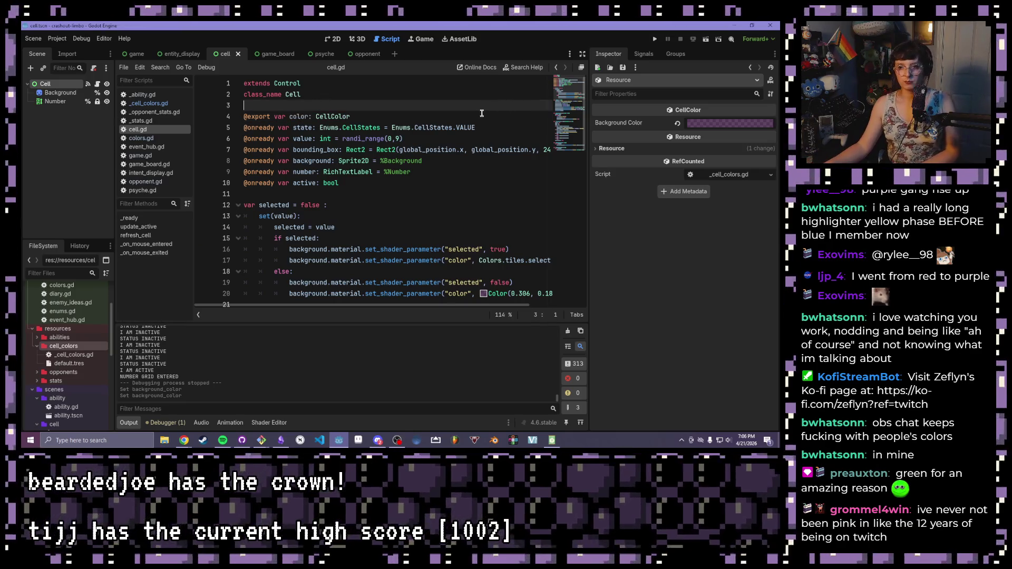
pyautogui.click(475, 114)
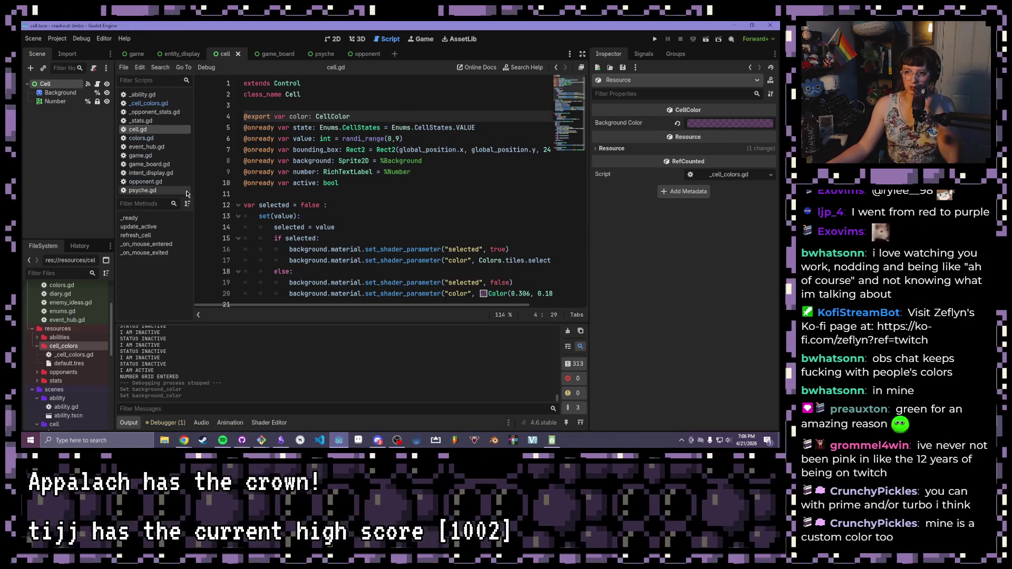
pyautogui.rightClick(64, 351)
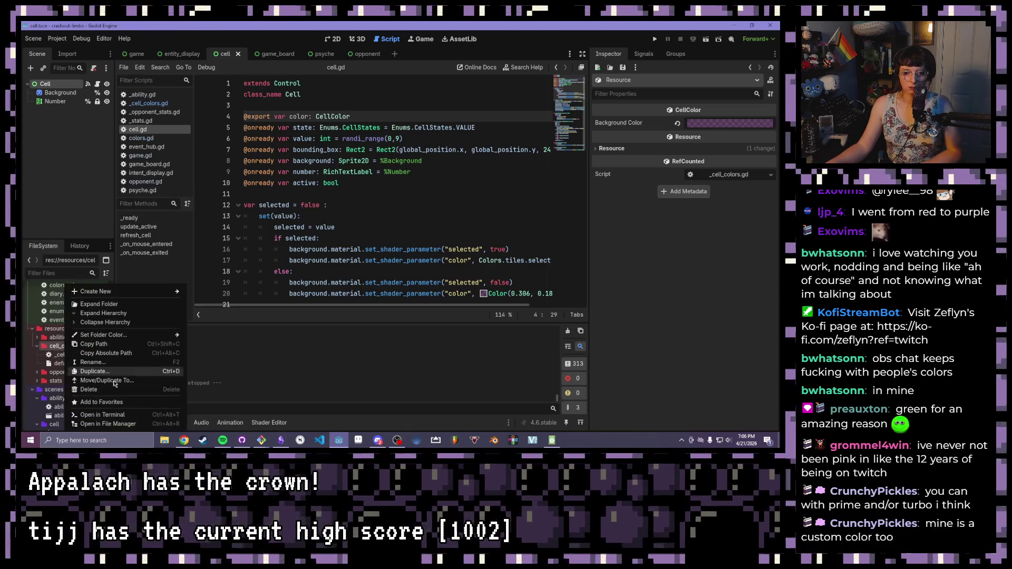
pyautogui.click(38, 349)
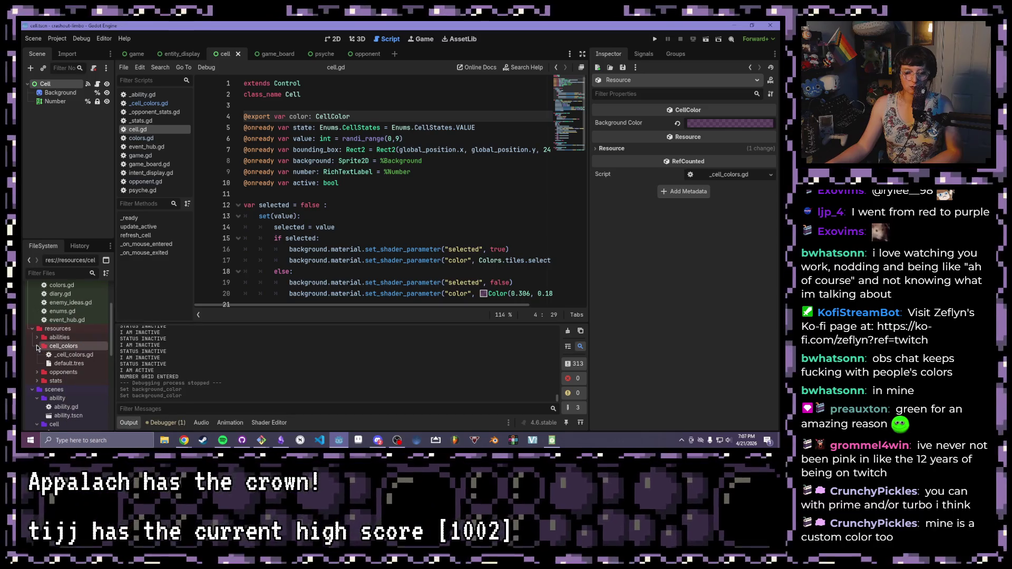
# Delete the cell_colors folder, including _cell_colors.gd and default.tres, from the project
pyautogui.rightClick(81, 349)
pyautogui.click(105, 390)
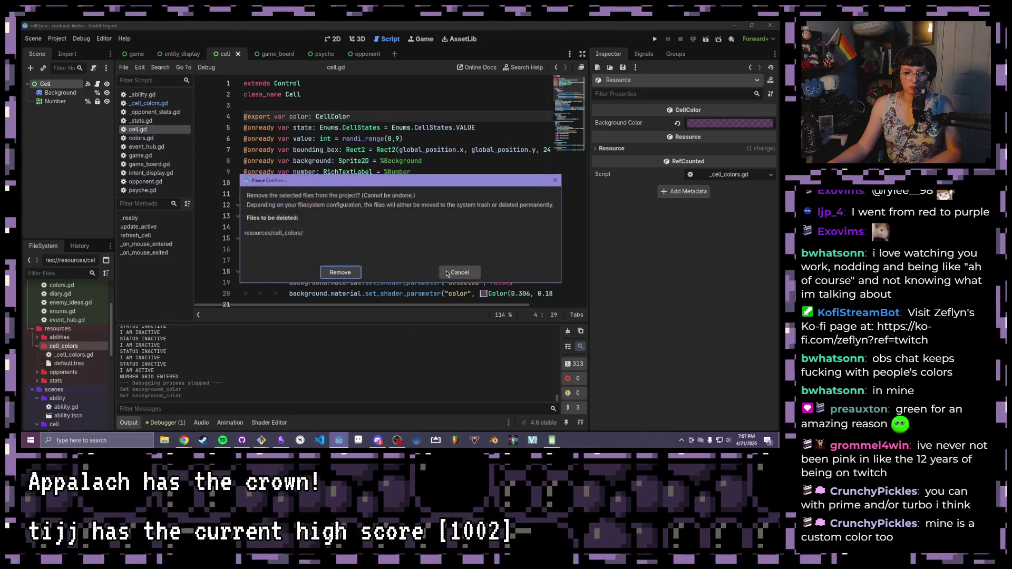
pyautogui.click(340, 272)
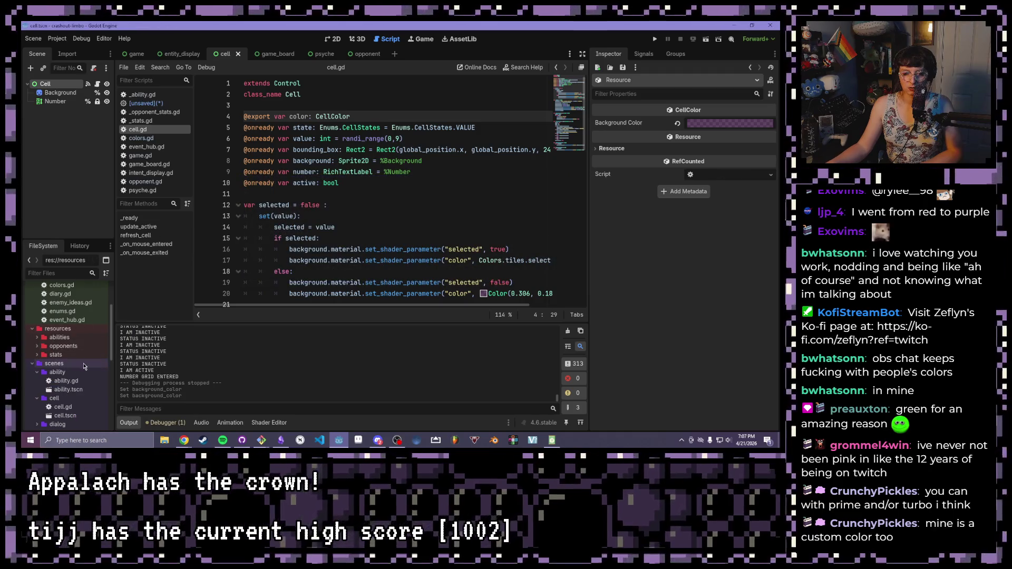
pyautogui.scroll(5, 63, 359)
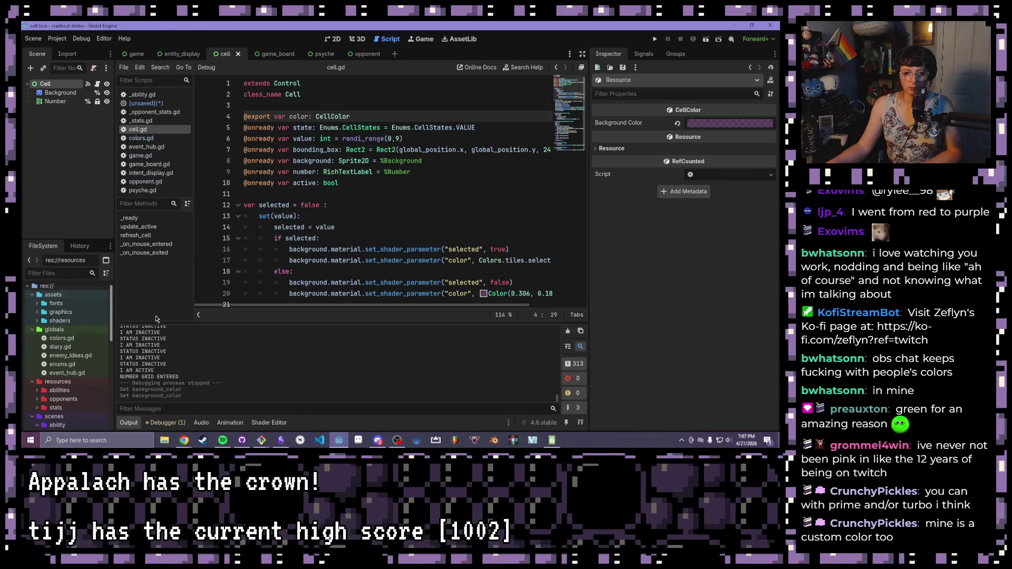
pyautogui.click(372, 180)
pyautogui.click(359, 114)
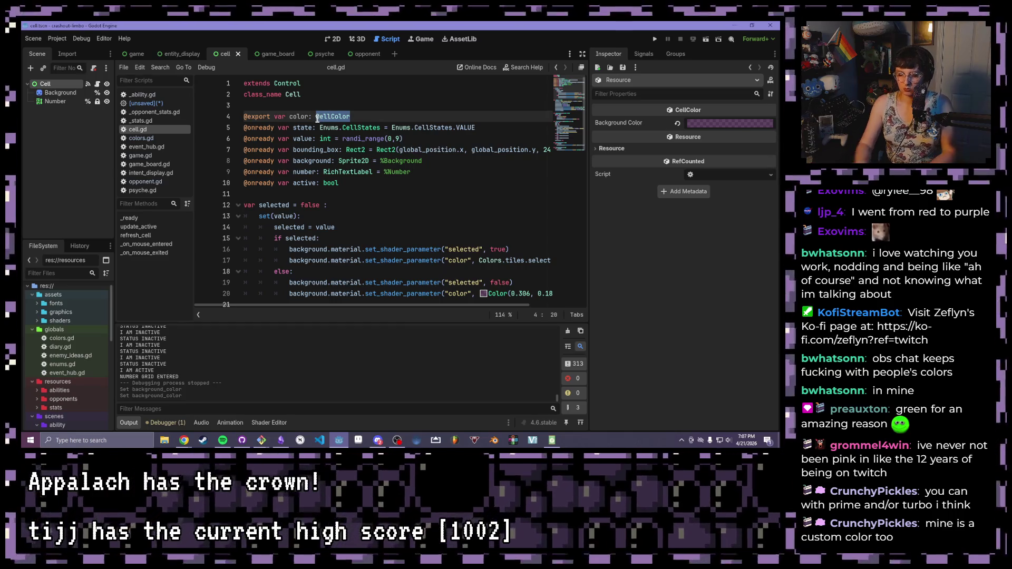
pyautogui.write('or')
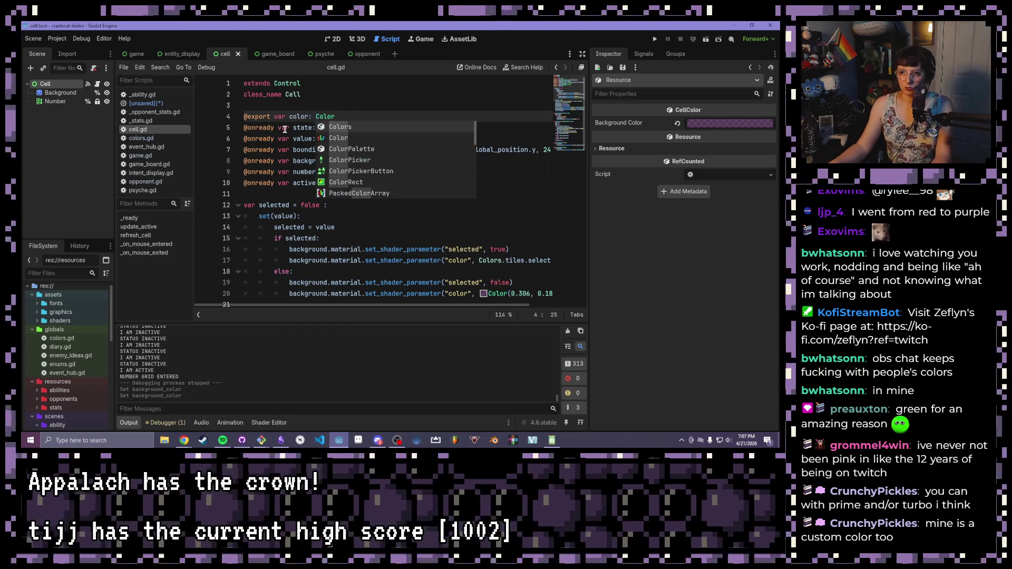
pyautogui.click(287, 116)
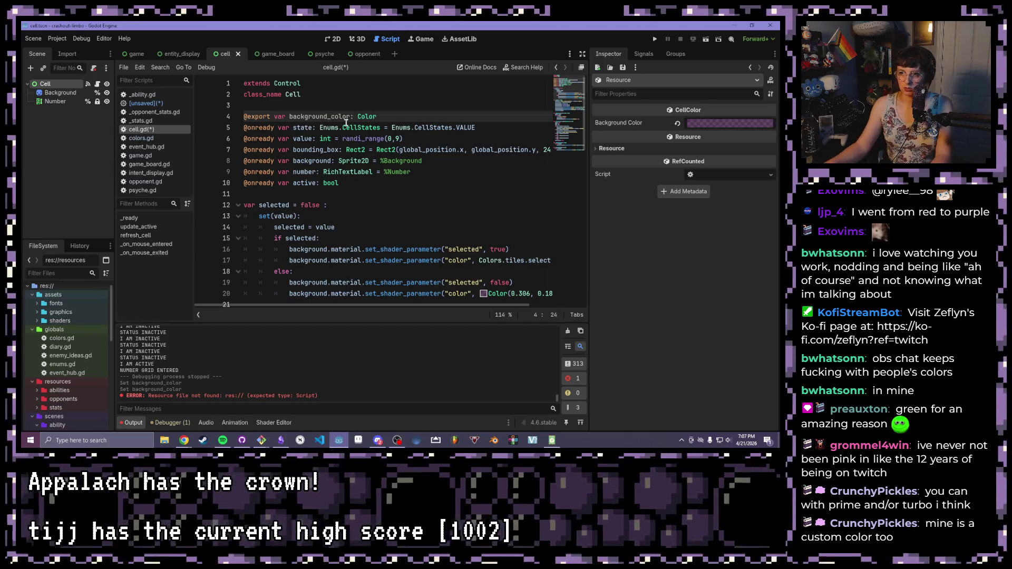
pyautogui.hotkey('ctrl', 's')
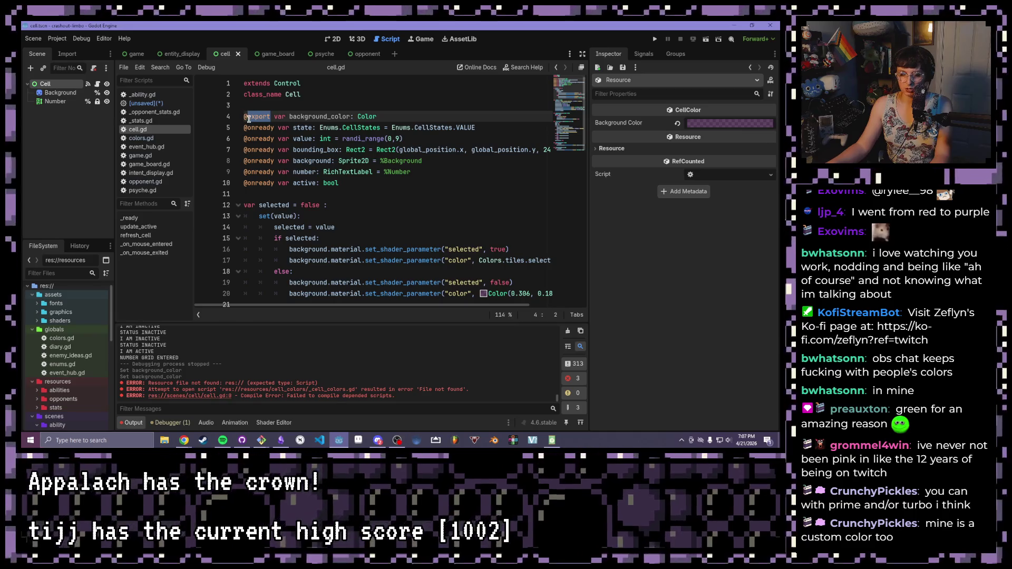
pyautogui.moveTo(248, 119)
pyautogui.write('onready')
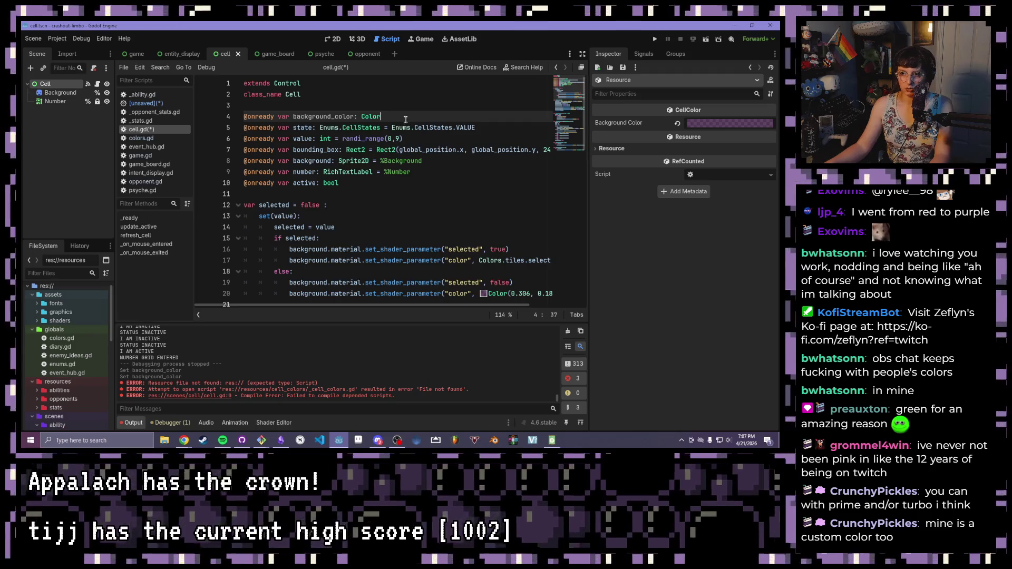
pyautogui.press('BackSpace')
pyautogui.press('BackSpace')
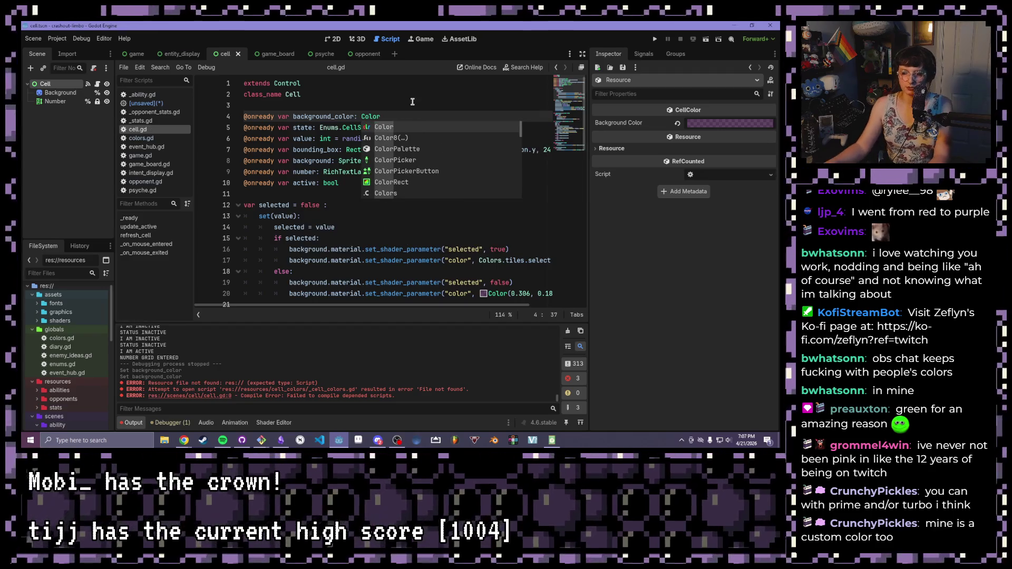
pyautogui.press('Escape')
# Review the declarations on lines 4–8, then run the game to test it
pyautogui.moveTo(508, 128); pyautogui.dragTo(255, 117)
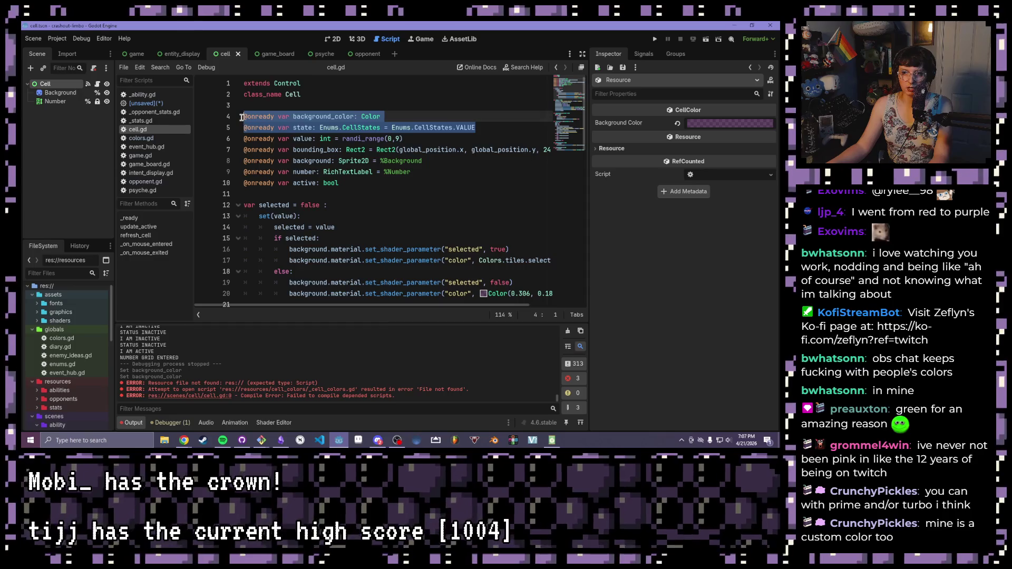
pyautogui.click(390, 126)
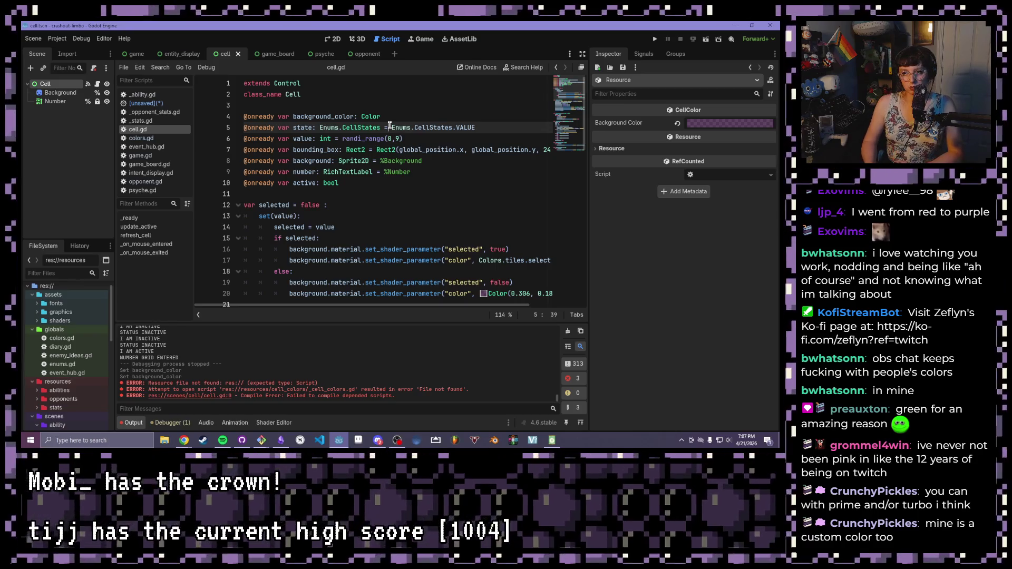
pyautogui.moveTo(437, 155)
pyautogui.mouseDown()
pyautogui.moveTo(213, 153)
pyautogui.moveTo(216, 165)
pyautogui.moveTo(230, 158)
pyautogui.mouseUp()
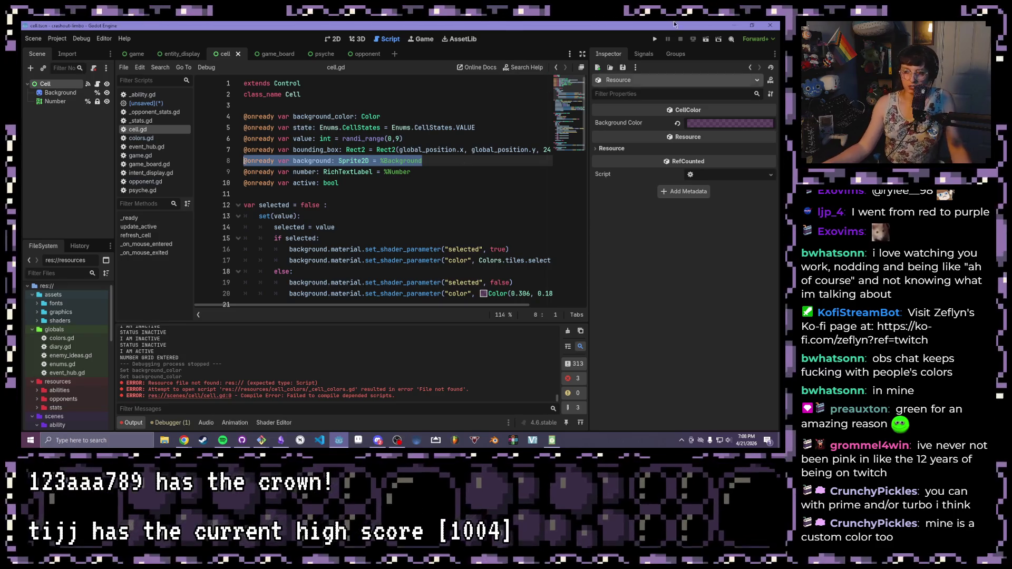
pyautogui.click(655, 39)
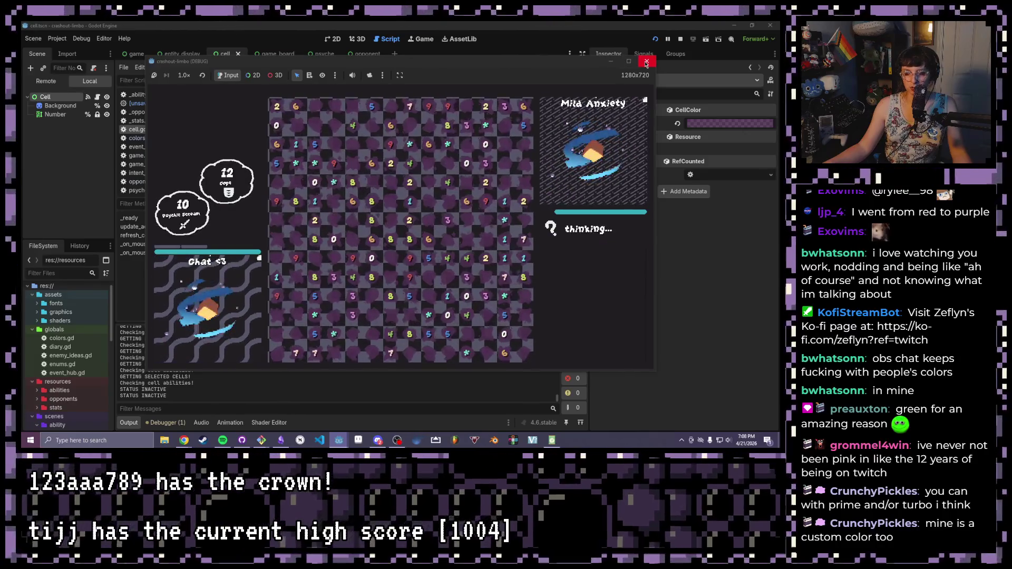
# Close the game, discard the unsaved CellColor script, and relaunch the game
pyautogui.click(646, 62)
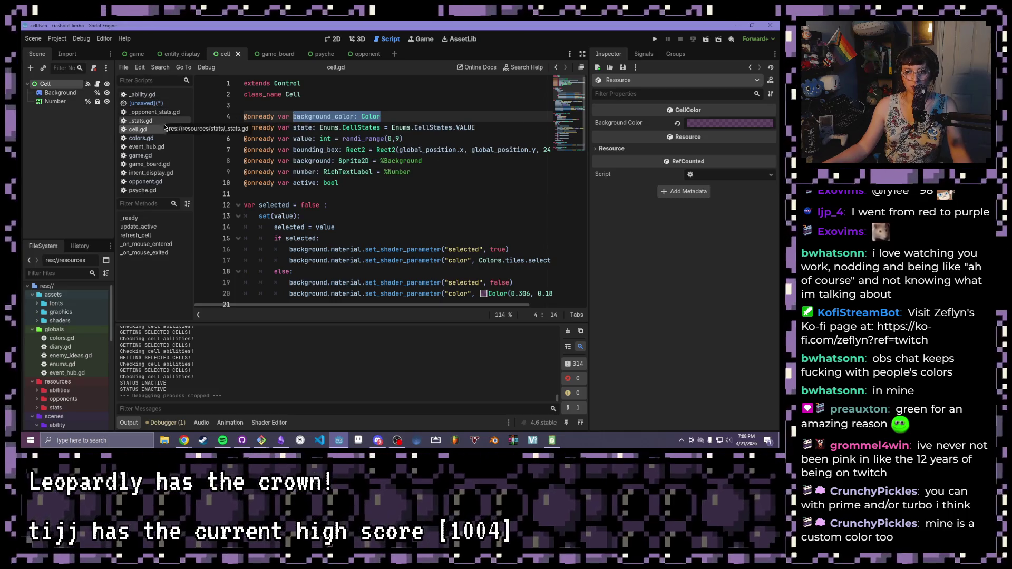
pyautogui.rightClick(153, 105)
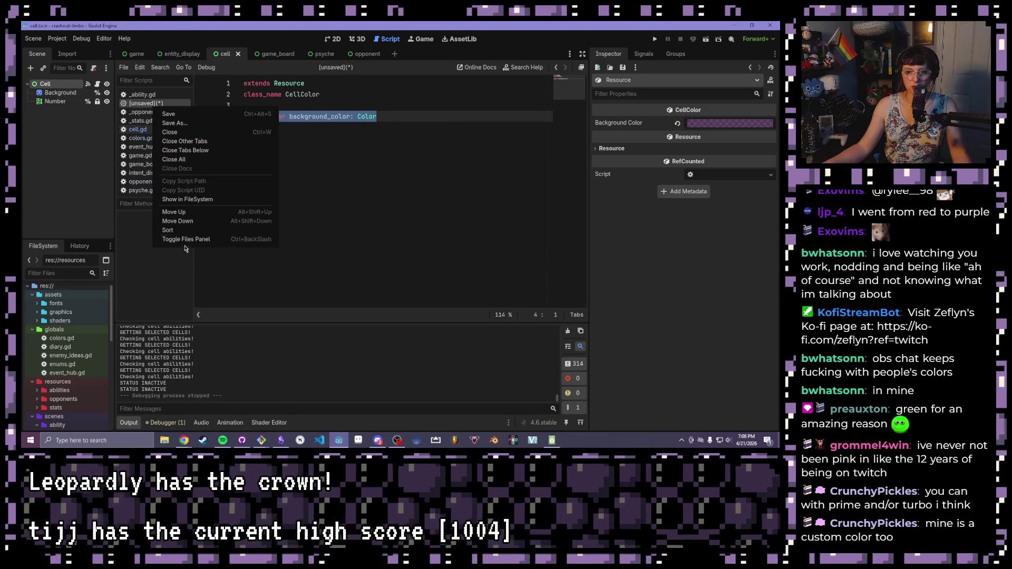
pyautogui.click(189, 133)
pyautogui.click(385, 247)
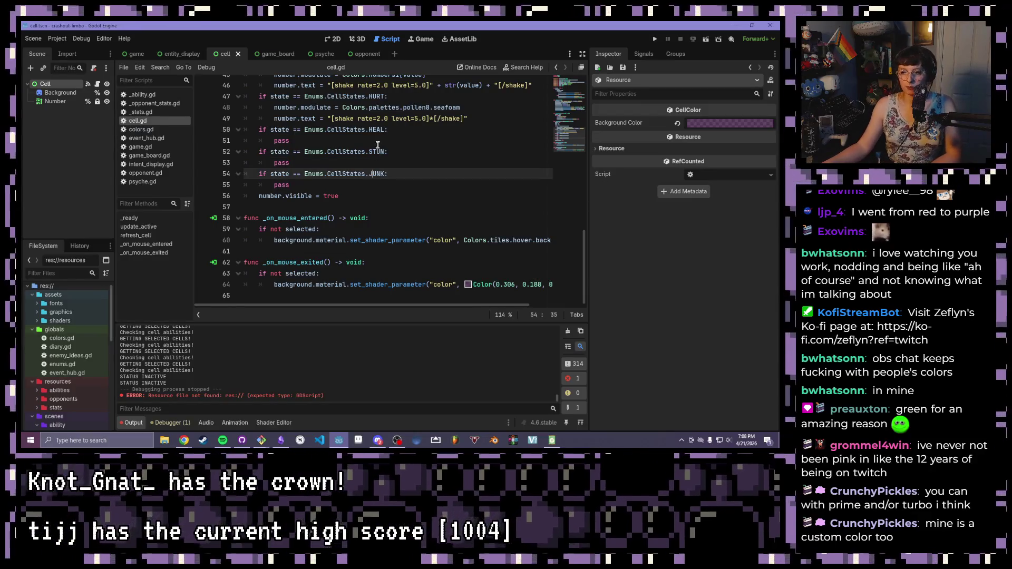
pyautogui.scroll(15, 378, 141)
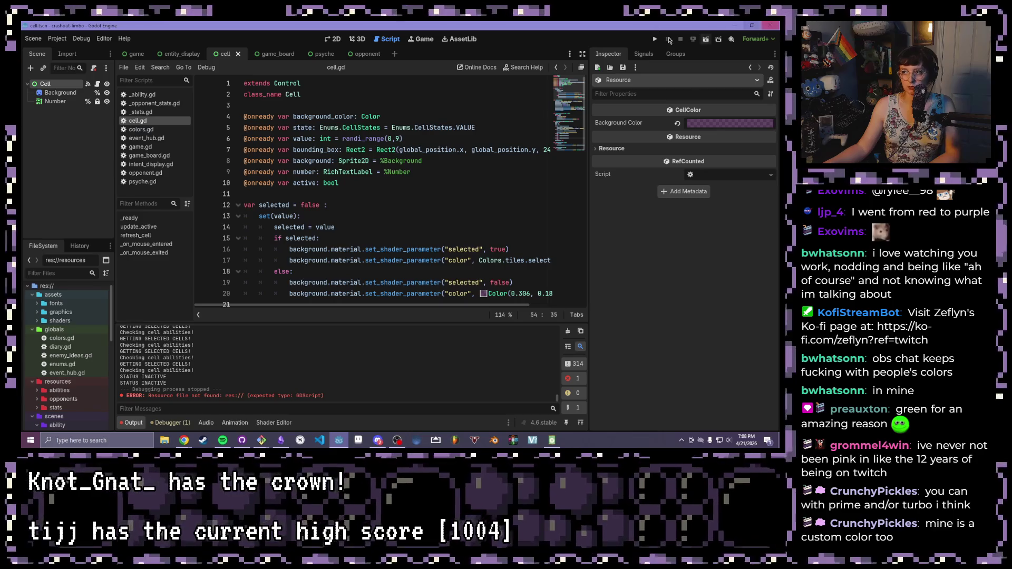
pyautogui.click(656, 40)
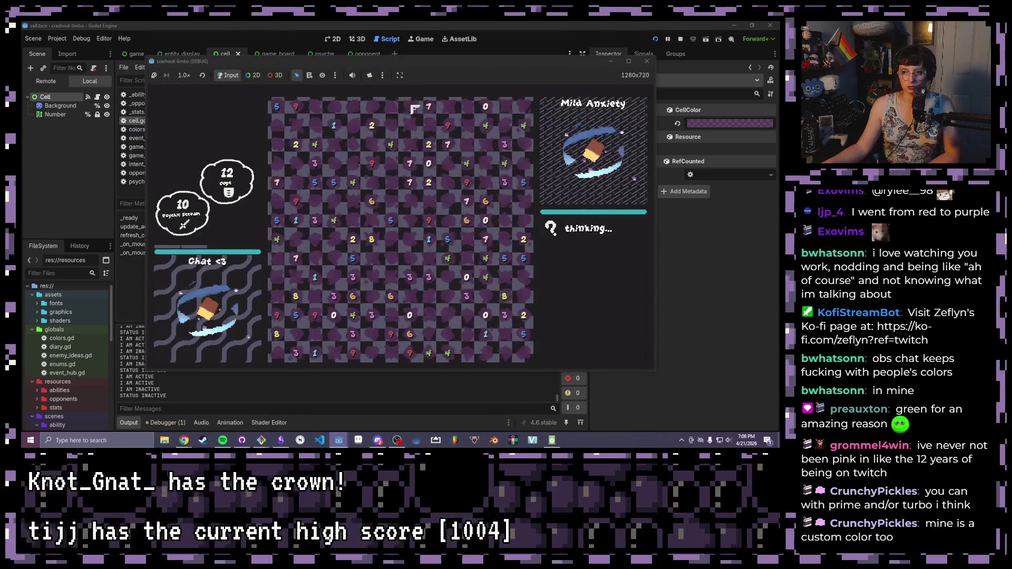
# Maximize the game window, then clear the top-row 7, the left-side cells and the two 5 tiles
pyautogui.click(631, 63)
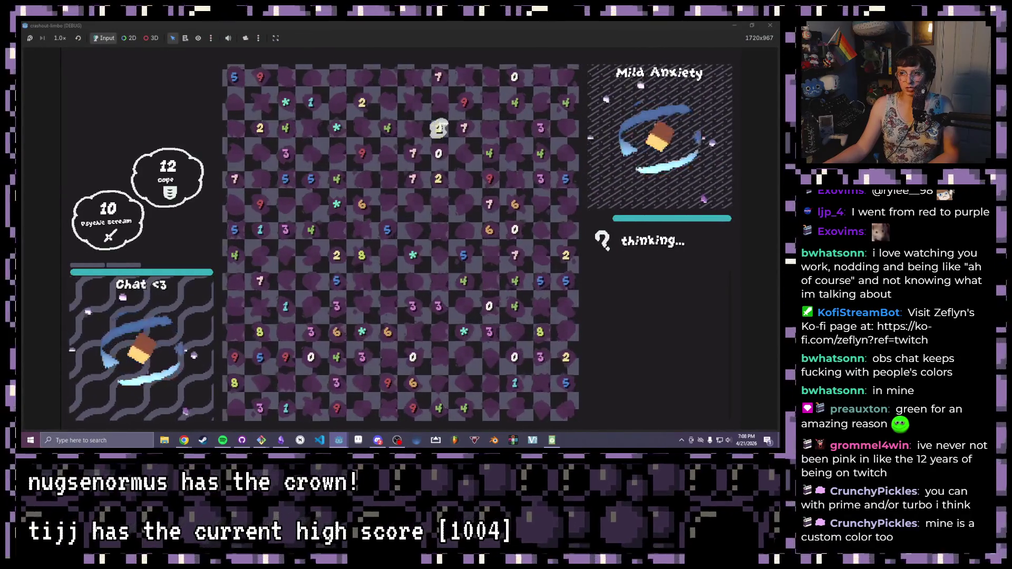
pyautogui.click(438, 76)
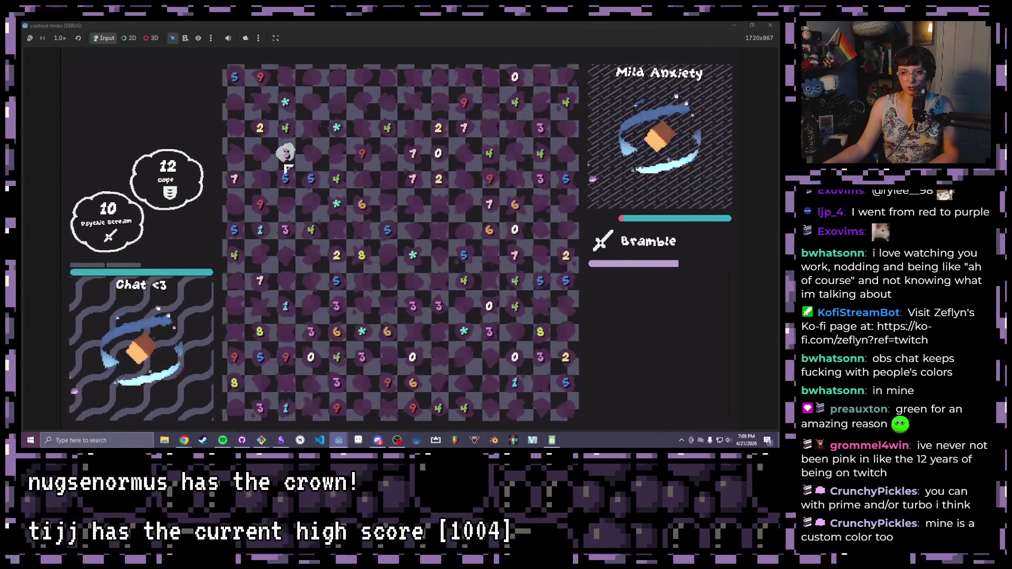
pyautogui.click(283, 177)
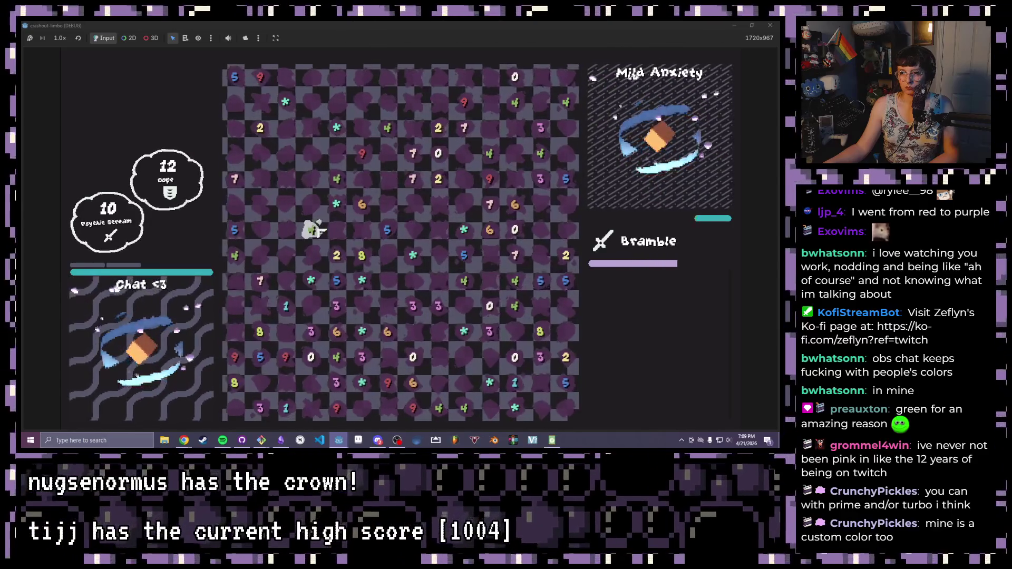
pyautogui.click(538, 279)
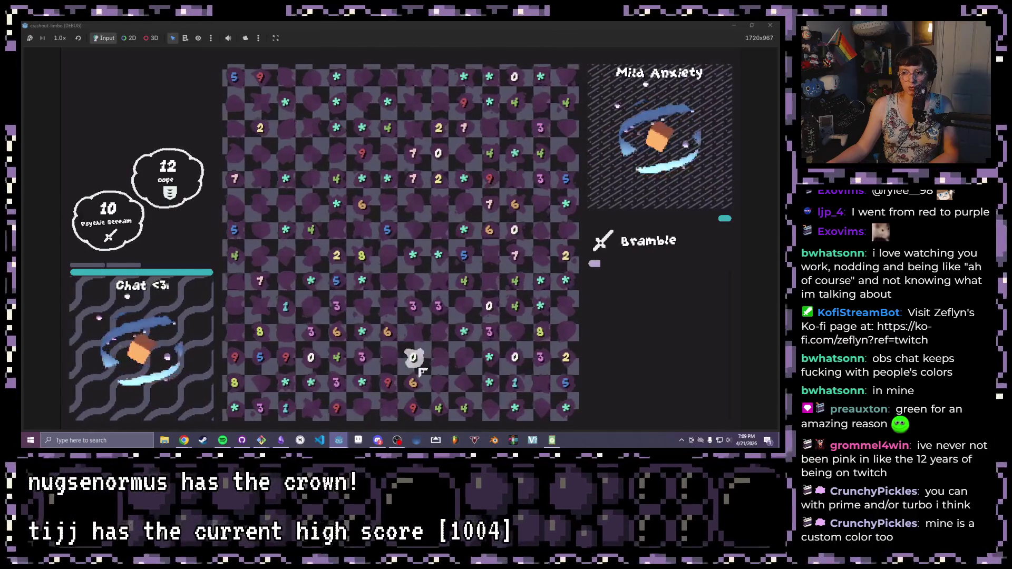
# Clear the 1, 3, 3, 3 row and the 6 and 4 tiles, then drop the white blob onto the top rows
pyautogui.moveTo(422, 315); pyautogui.dragTo(285, 306)
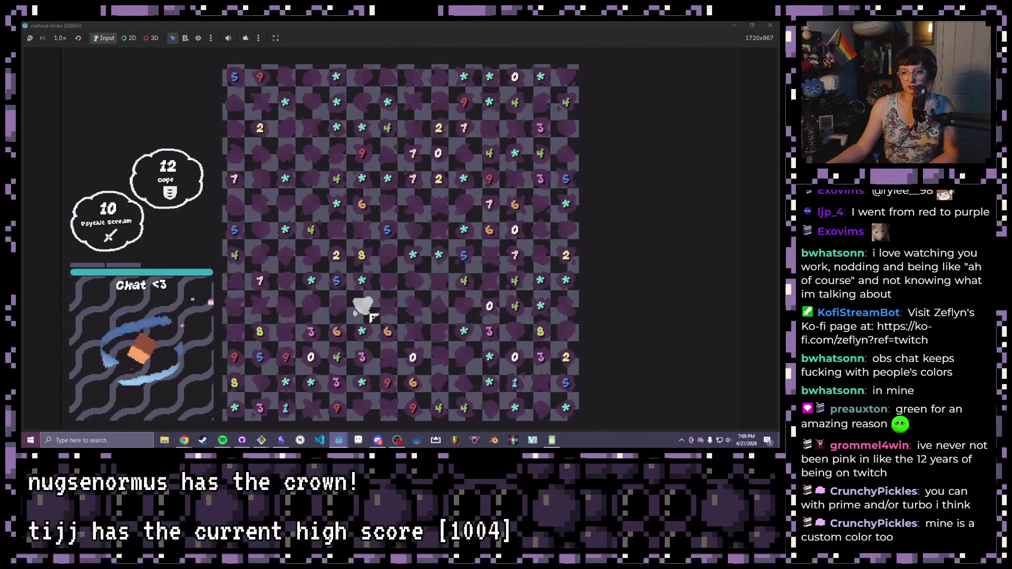
pyautogui.moveTo(335, 333)
pyautogui.mouseDown()
pyautogui.moveTo(336, 358)
pyautogui.moveTo(311, 334)
pyautogui.moveTo(309, 355)
pyautogui.moveTo(289, 372)
pyautogui.moveTo(288, 406)
pyautogui.mouseUp()
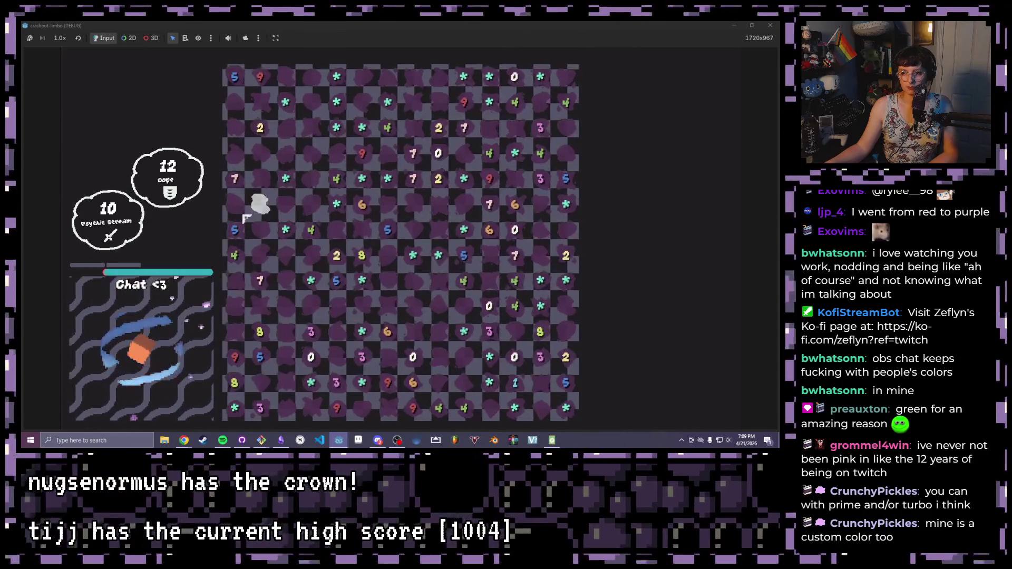
pyautogui.click(258, 115)
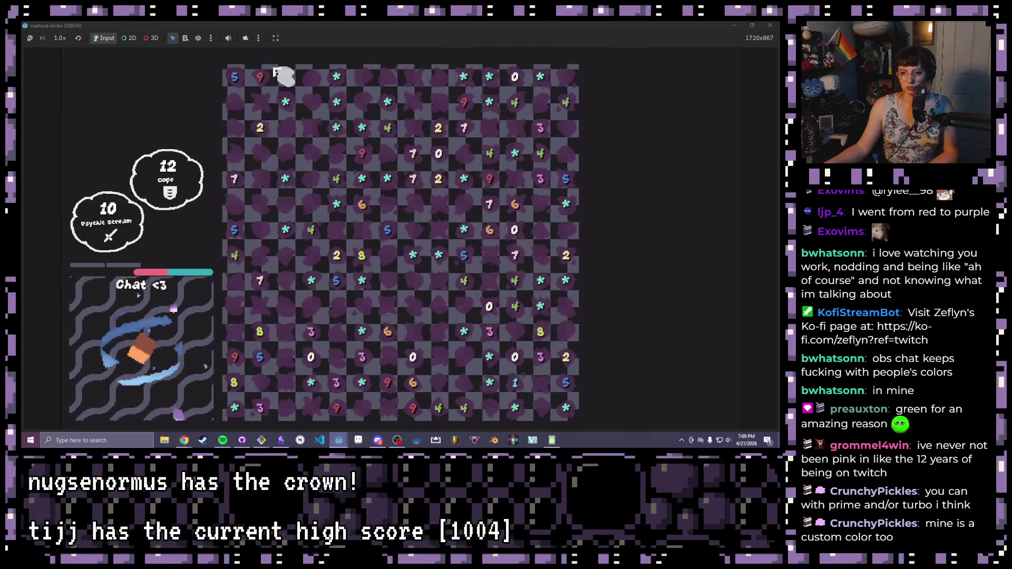
pyautogui.click(235, 75)
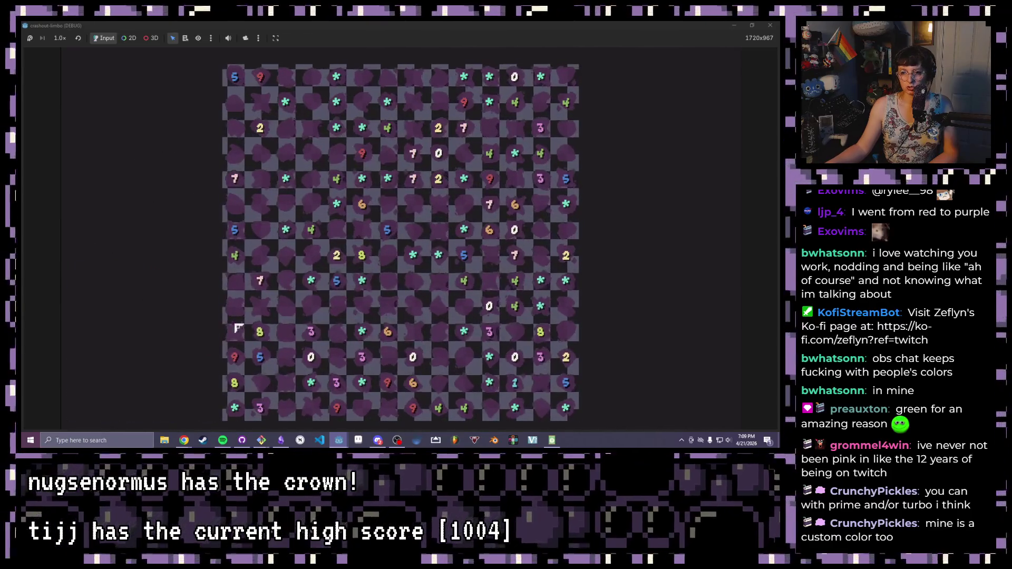
# Select a 7x5 block of board tiles, then close the game test window
pyautogui.click(285, 394)
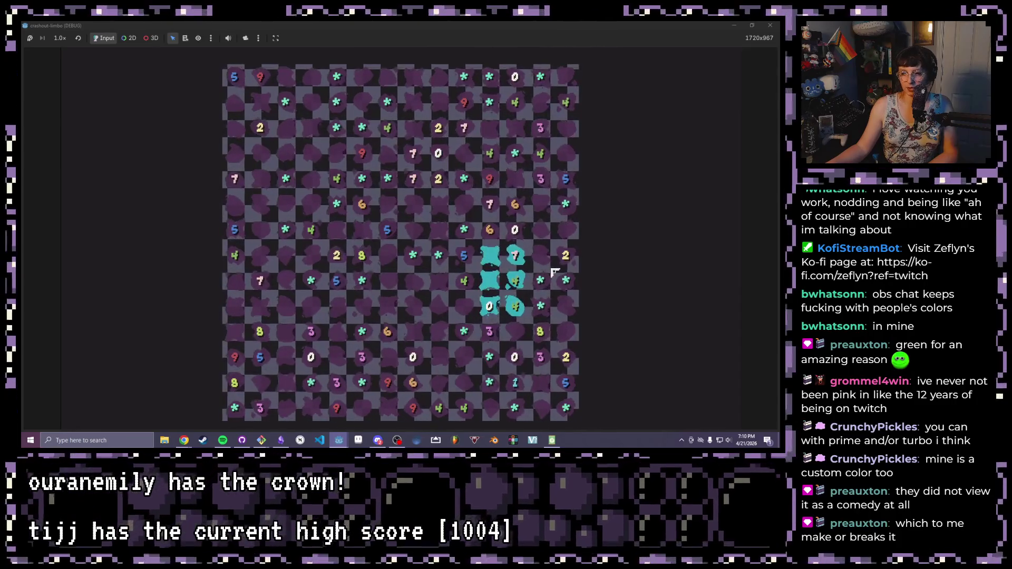
pyautogui.moveTo(441, 240); pyautogui.dragTo(459, 252)
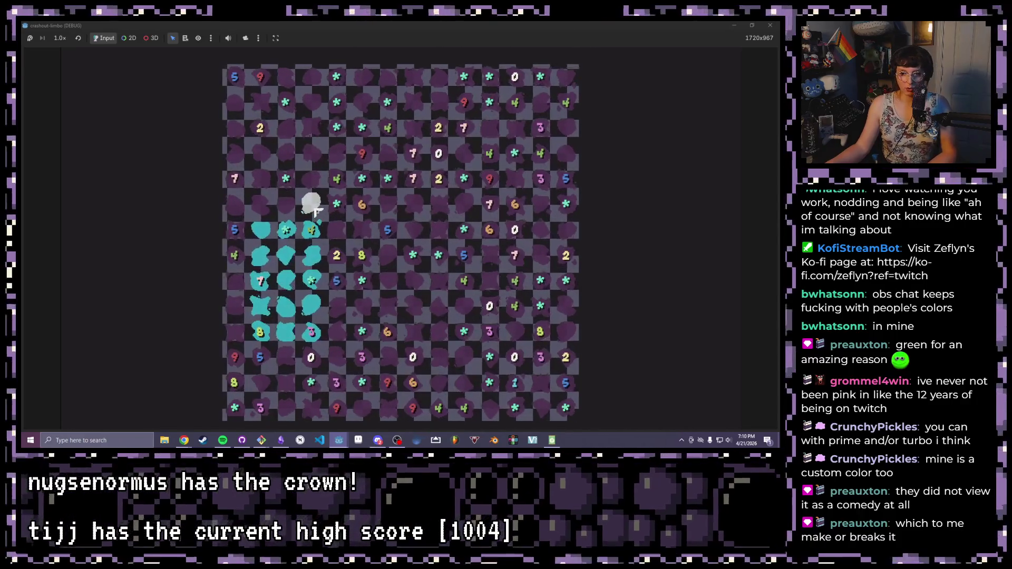
pyautogui.click(770, 24)
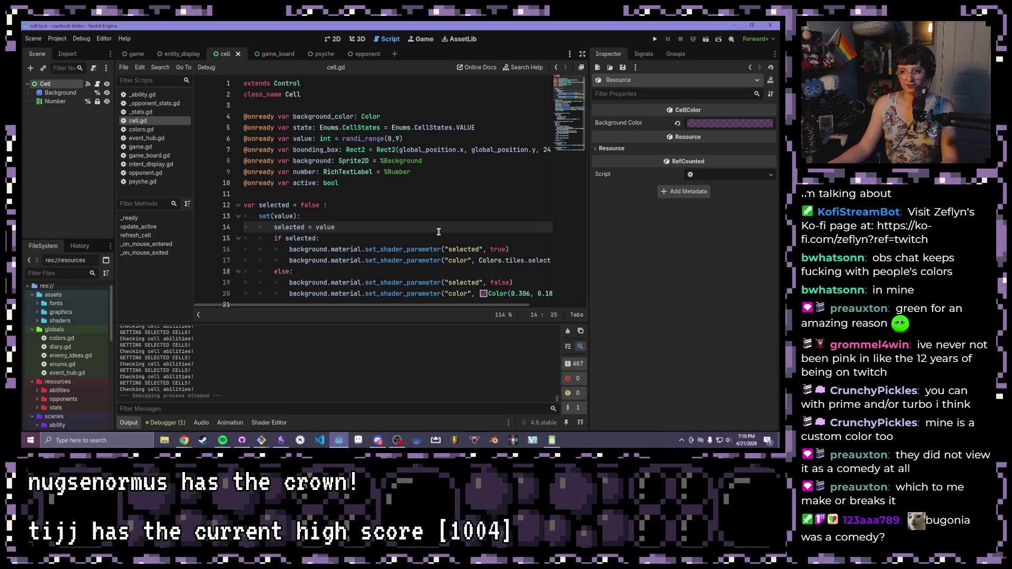
# Select the setter code on lines 13–14 of cell.gd and scroll through the script
pyautogui.hotkey('shift', 'Up')
pyautogui.click(393, 241)
pyautogui.click(413, 197)
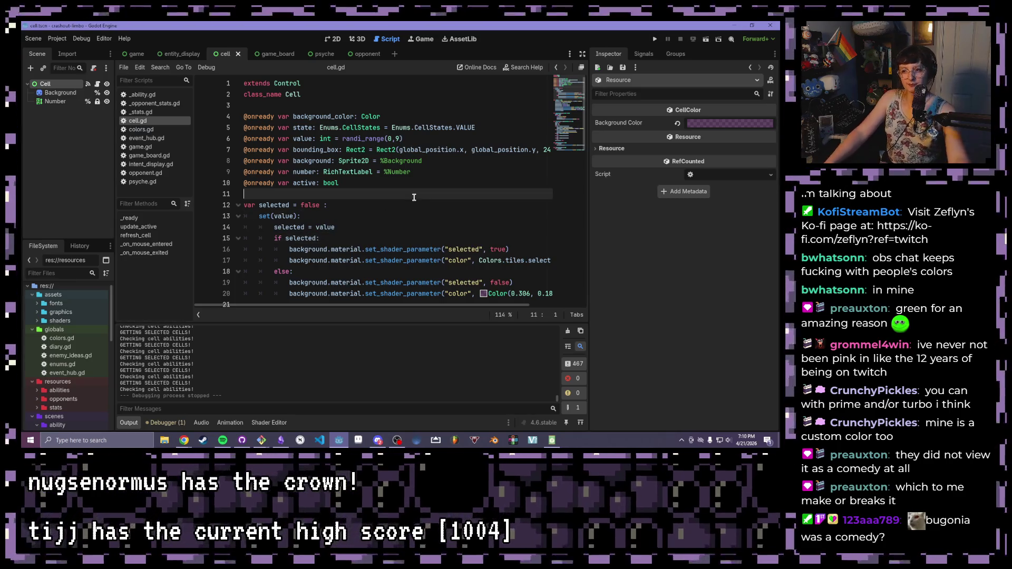
pyautogui.scroll(-15, 409, 201)
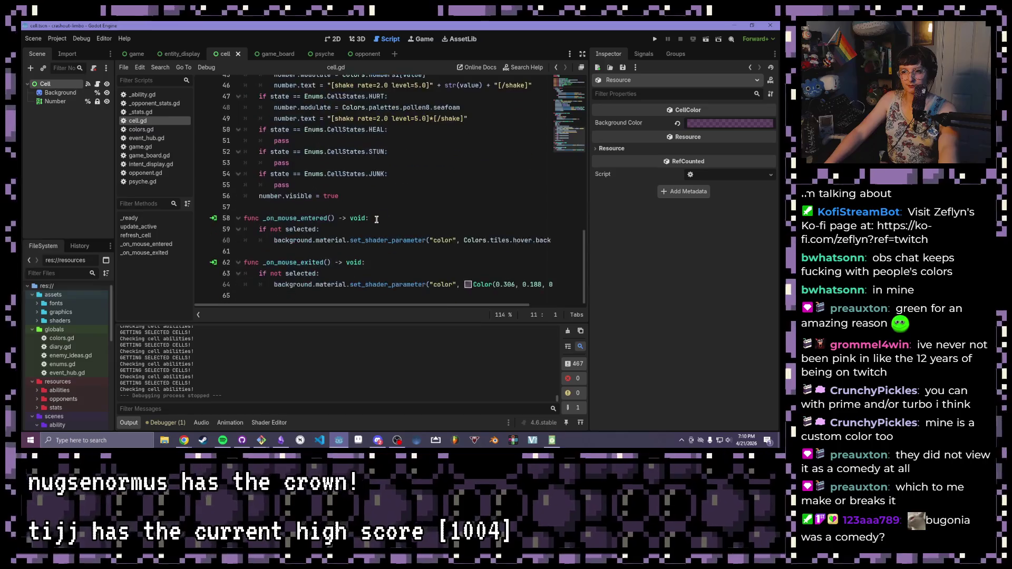
pyautogui.scroll(8, 375, 215)
pyautogui.scroll(8, 374, 215)
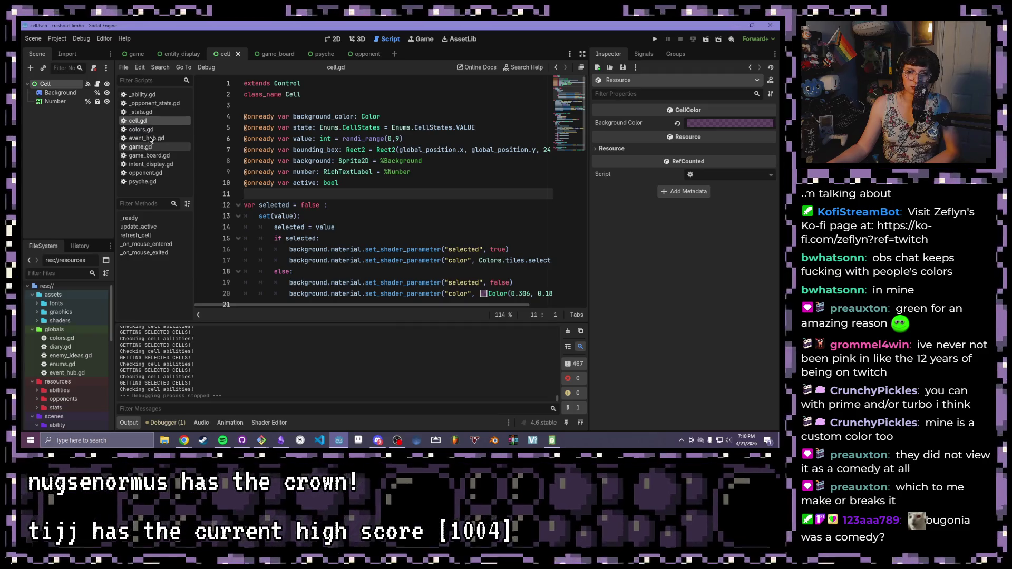
# In colors.gd below extends Node, write a cells dictionary whose "default" entry preloads bramble.tres
pyautogui.click(141, 129)
pyautogui.scroll(5, 374, 199)
pyautogui.scroll(10, 373, 198)
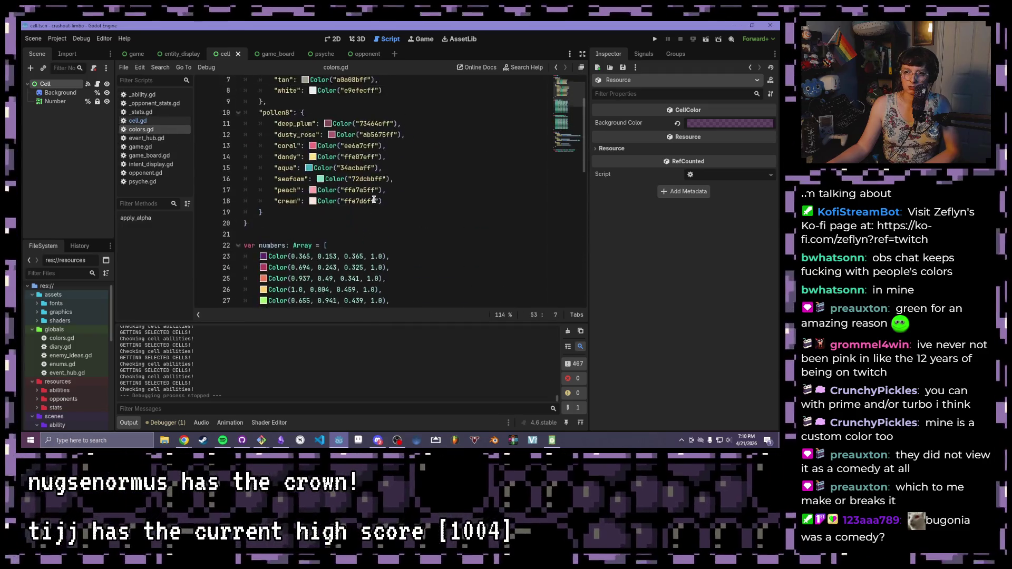
pyautogui.click(299, 83)
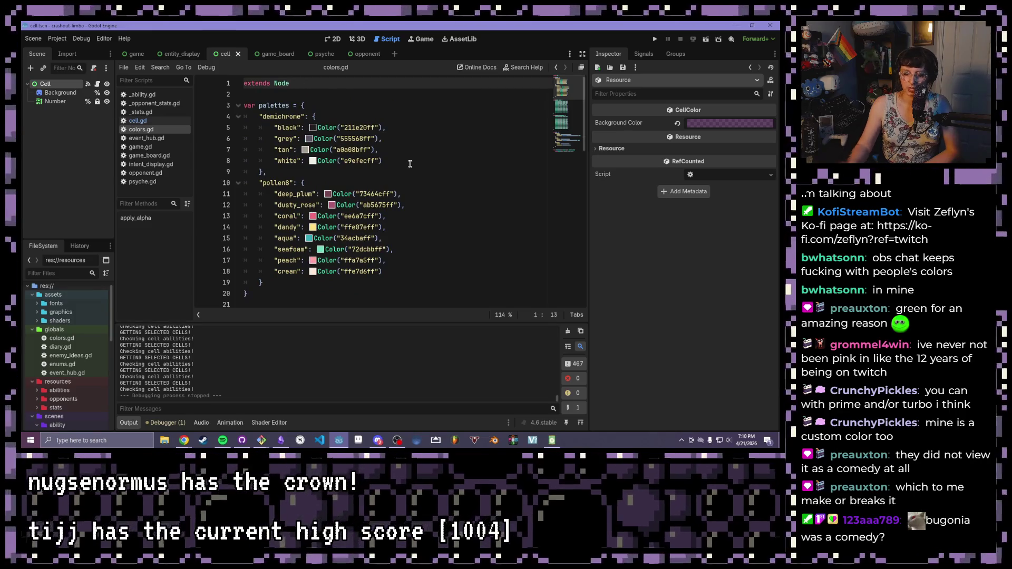
pyautogui.press('Return')
pyautogui.press('Return')
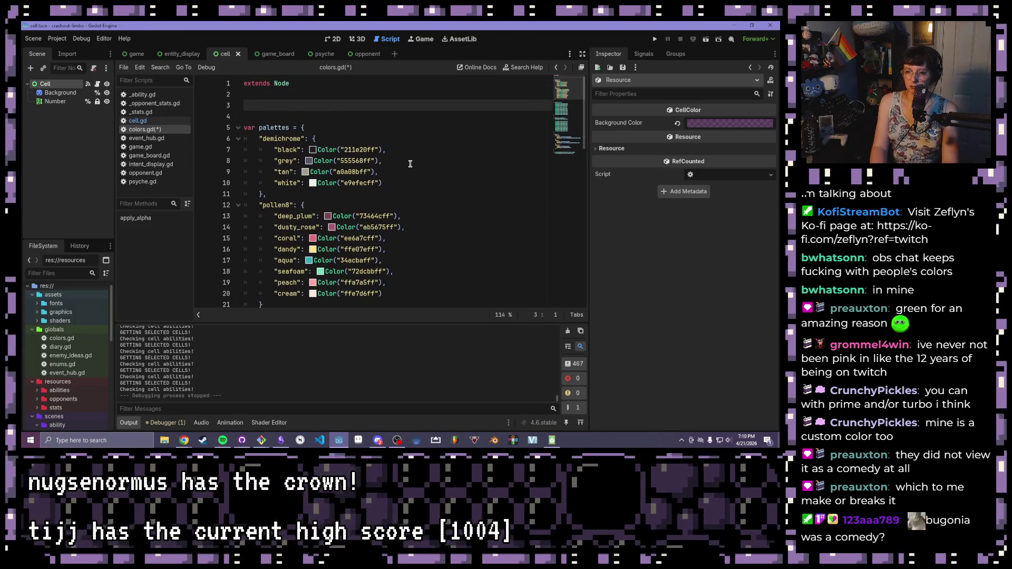
pyautogui.write('ar cells')
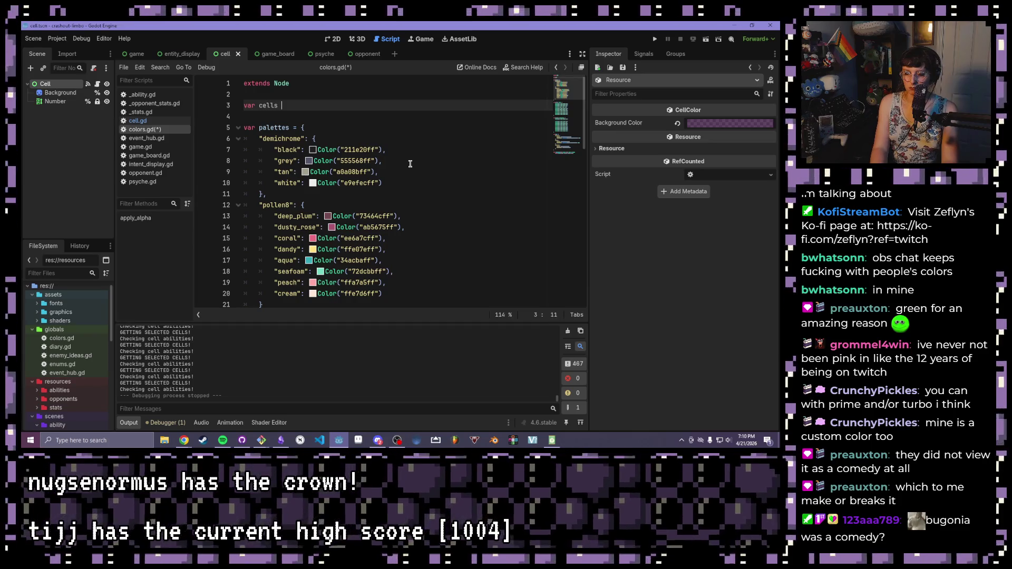
pyautogui.write('{')
pyautogui.press('Return')
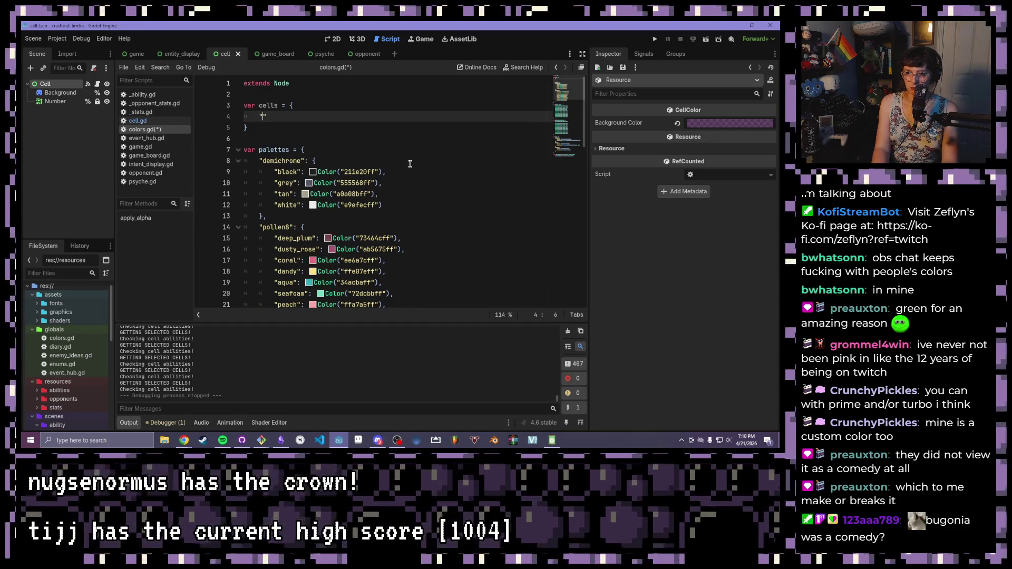
pyautogui.write('defaul')
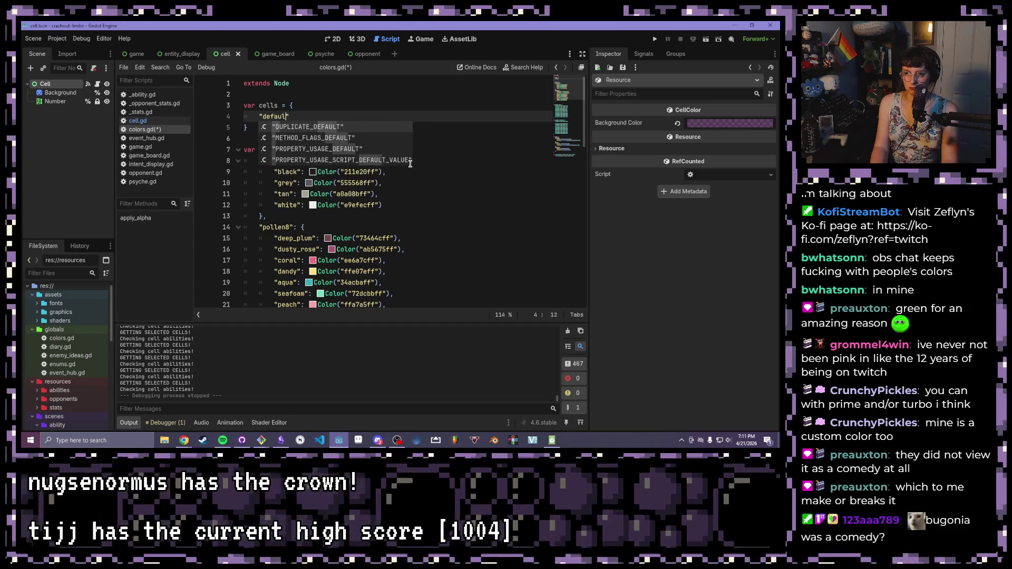
pyautogui.write('t": preload')
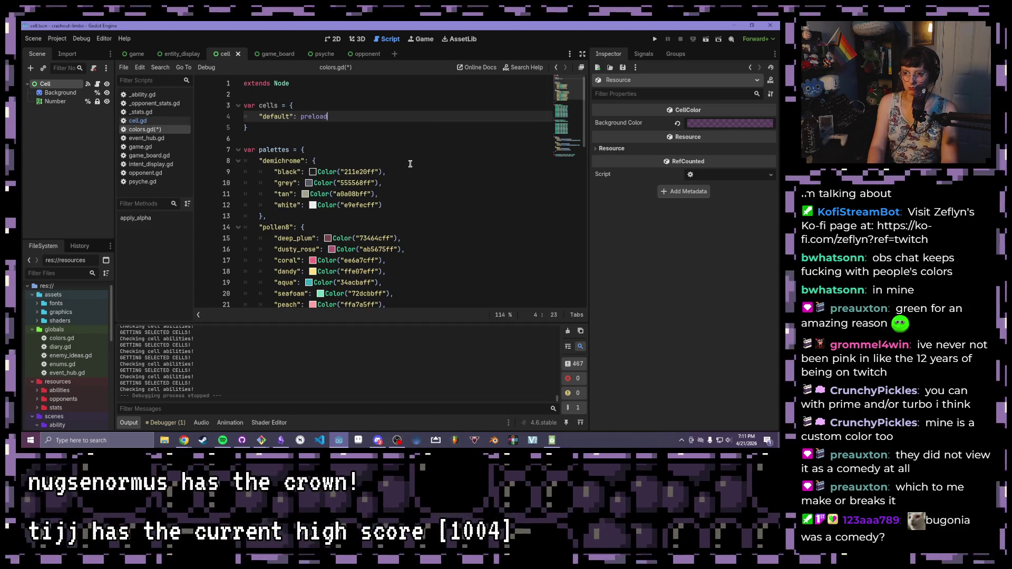
pyautogui.write('(')
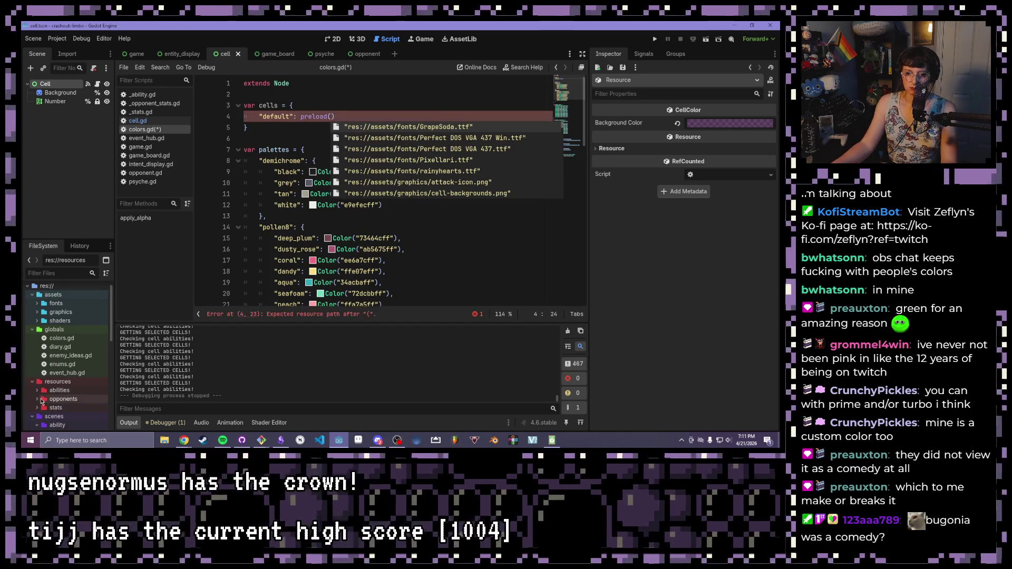
pyautogui.click(34, 392)
pyautogui.moveTo(70, 408)
pyautogui.mouseDown()
pyautogui.moveTo(159, 316)
pyautogui.moveTo(412, 121)
pyautogui.moveTo(336, 121)
pyautogui.mouseUp()
# Review the new line-4 entry by selecting and deselecting the bramble.tres preload
pyautogui.click(454, 127)
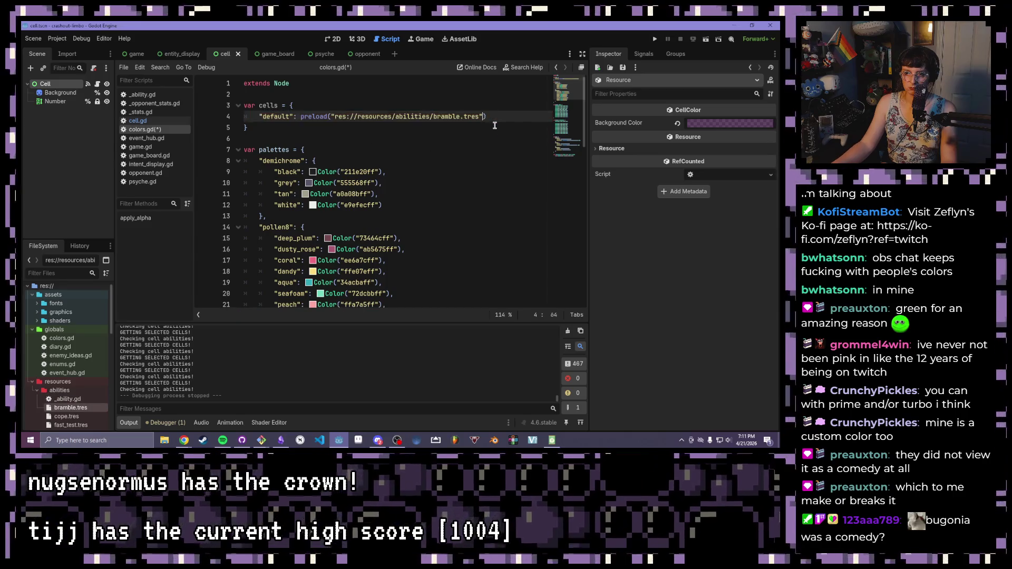
pyautogui.click(482, 140)
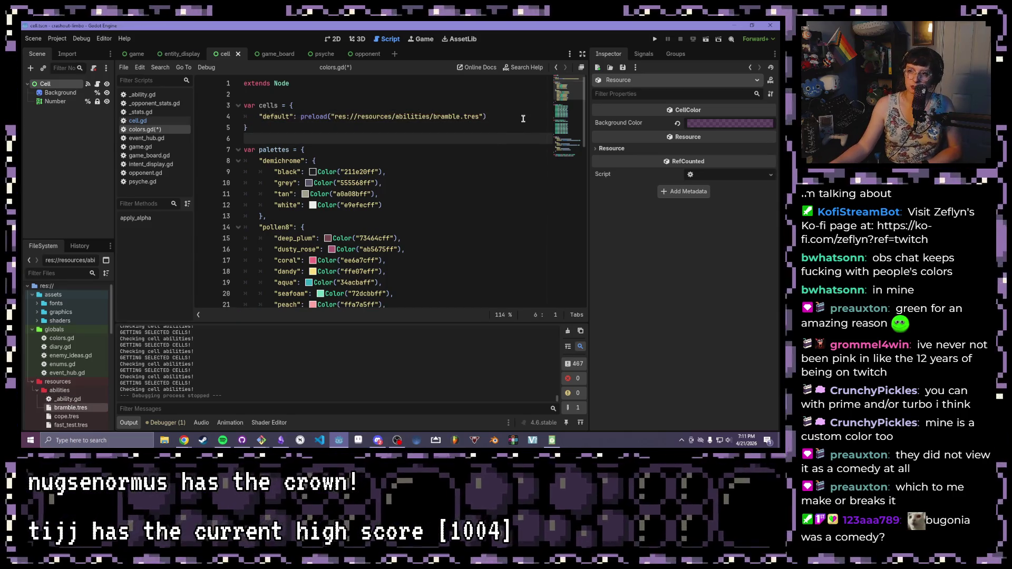
pyautogui.moveTo(523, 118); pyautogui.dragTo(261, 115)
pyautogui.click(292, 139)
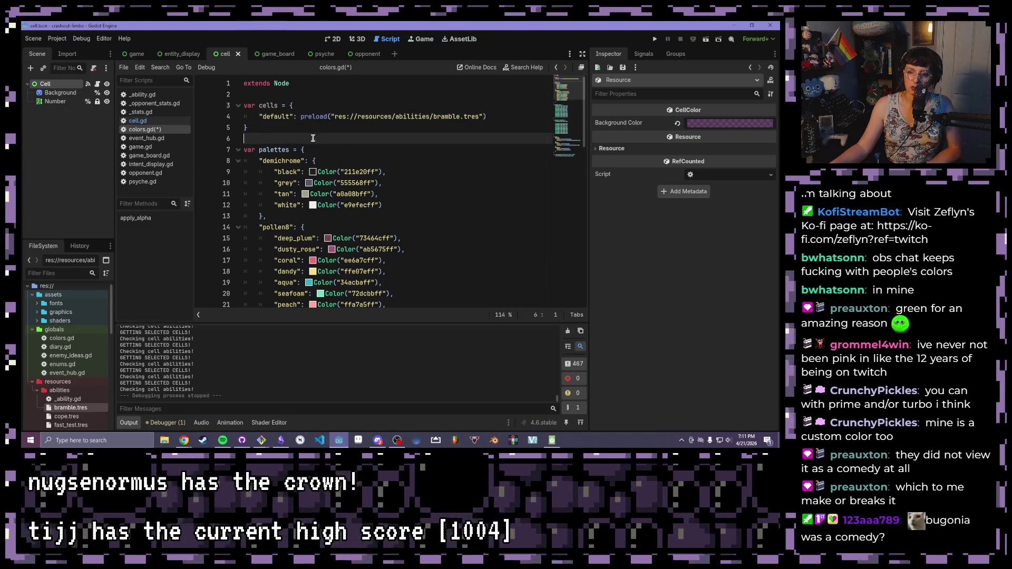
pyautogui.moveTo(517, 117); pyautogui.dragTo(356, 117)
pyautogui.click(303, 126)
pyautogui.moveTo(506, 117); pyautogui.dragTo(225, 108)
pyautogui.click(311, 128)
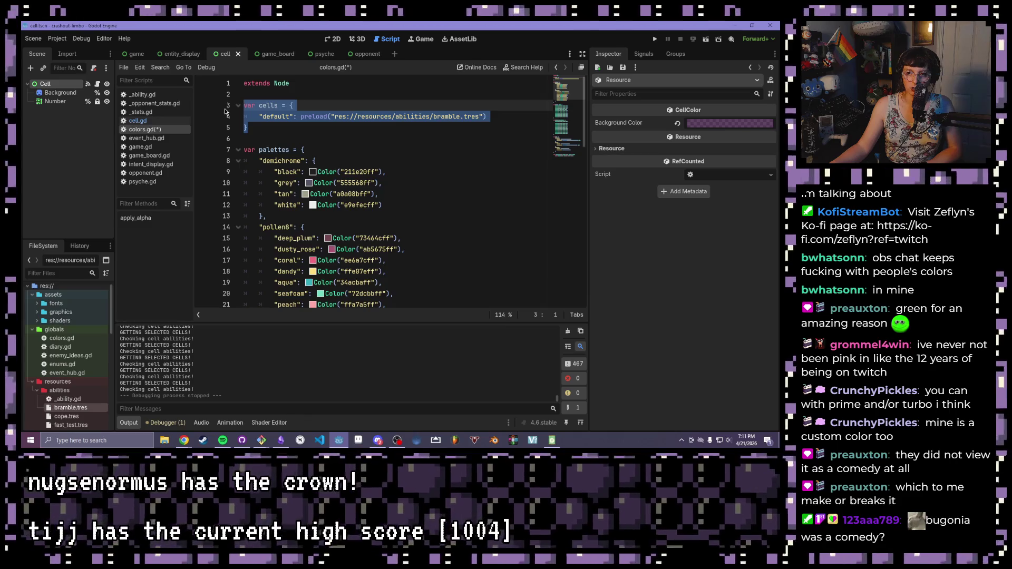
pyautogui.click(320, 133)
pyautogui.moveTo(300, 116); pyautogui.dragTo(500, 114)
pyautogui.click(501, 132)
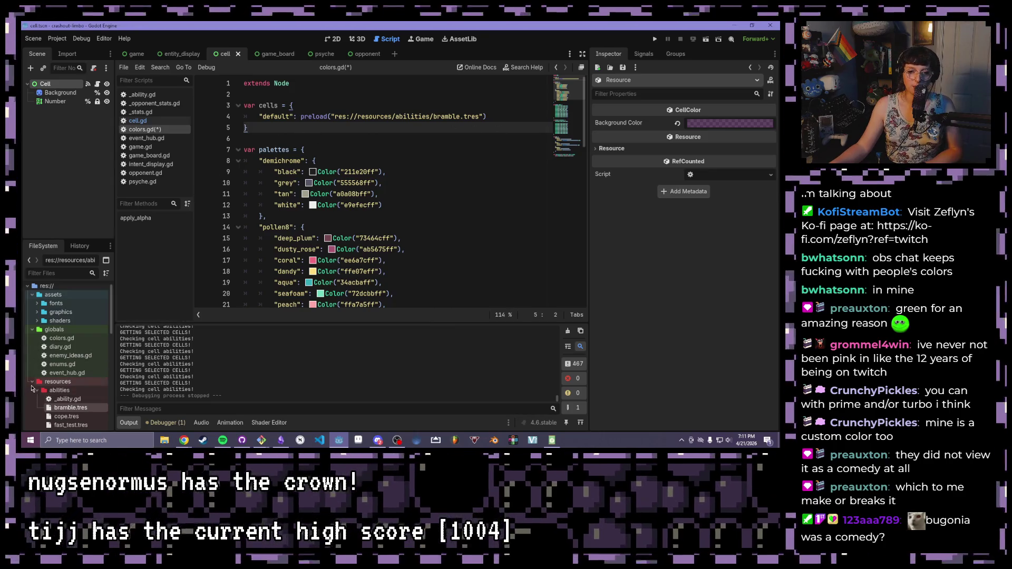
# Collapse the abilities and globals folders and expand resources in the FileSystem dock
pyautogui.click(35, 389)
pyautogui.click(33, 329)
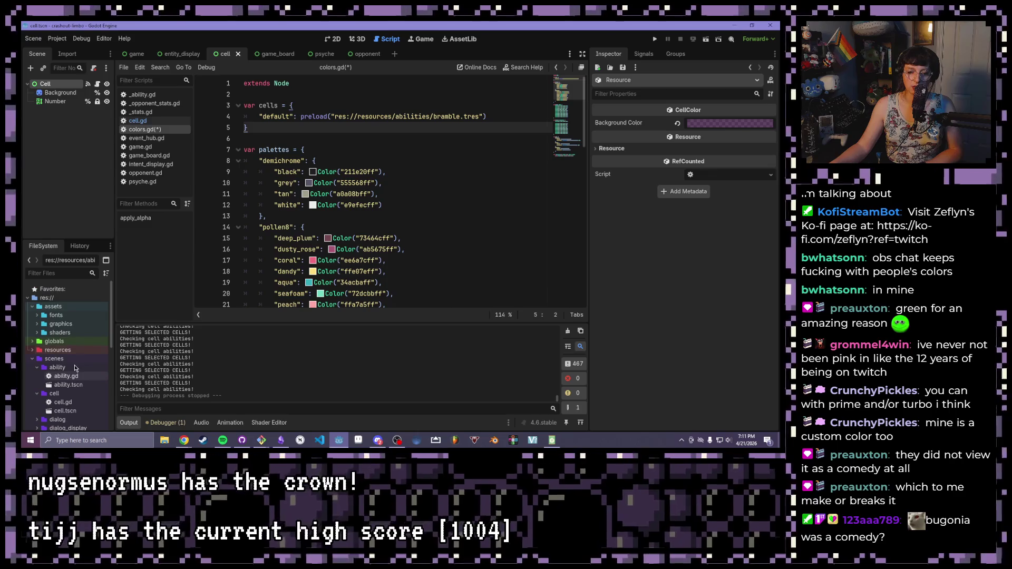
pyautogui.click(33, 350)
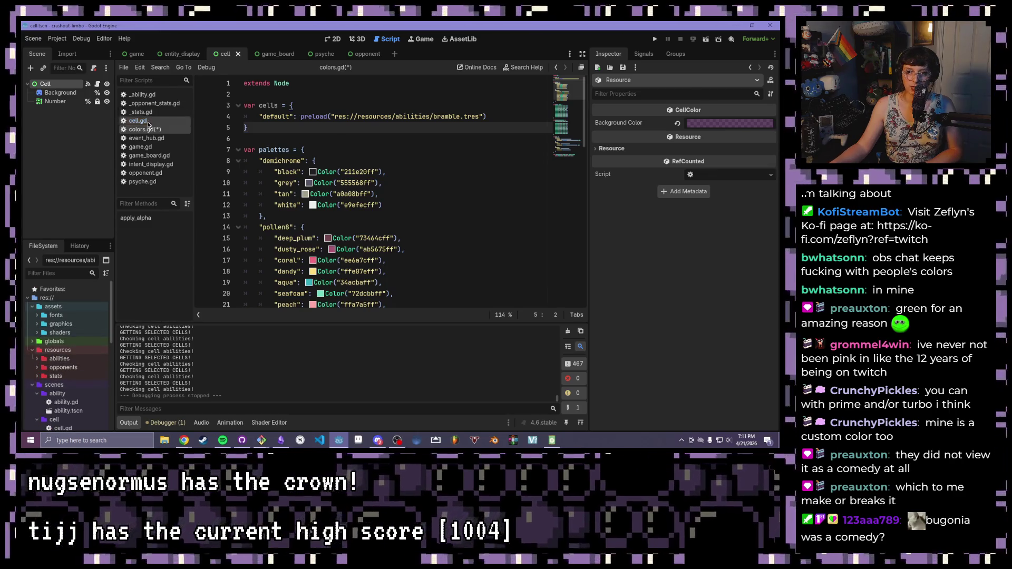
# Open cell.gd and go to its background_color declaration
pyautogui.click(168, 123)
pyautogui.moveTo(362, 151)
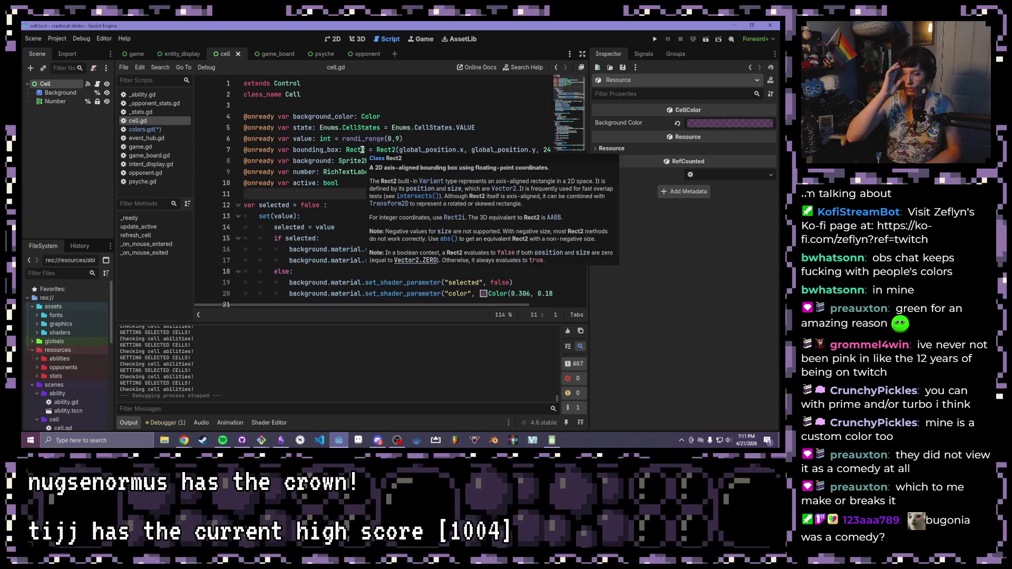
pyautogui.click(379, 90)
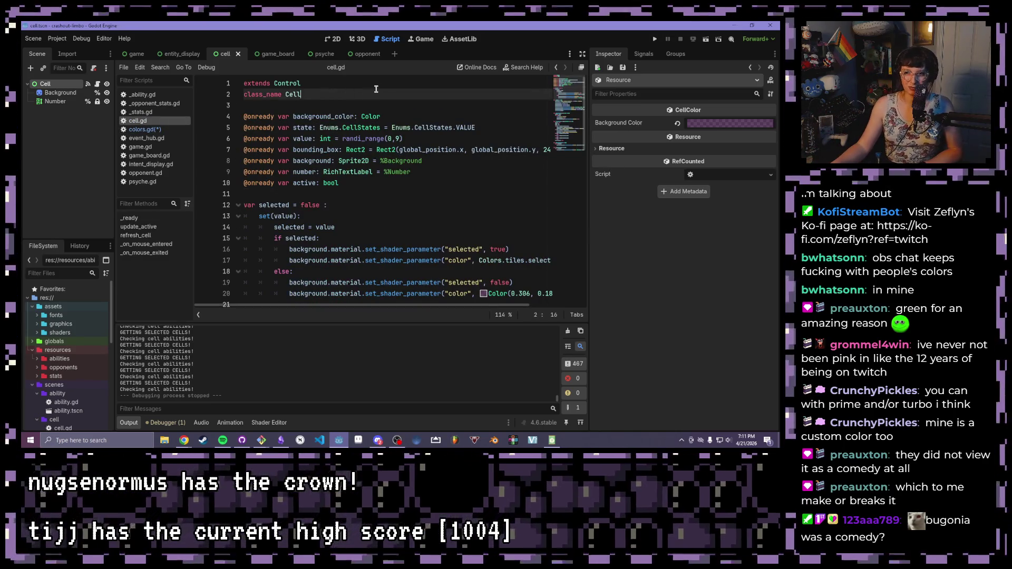
pyautogui.moveTo(444, 117); pyautogui.dragTo(384, 98)
pyautogui.click(383, 107)
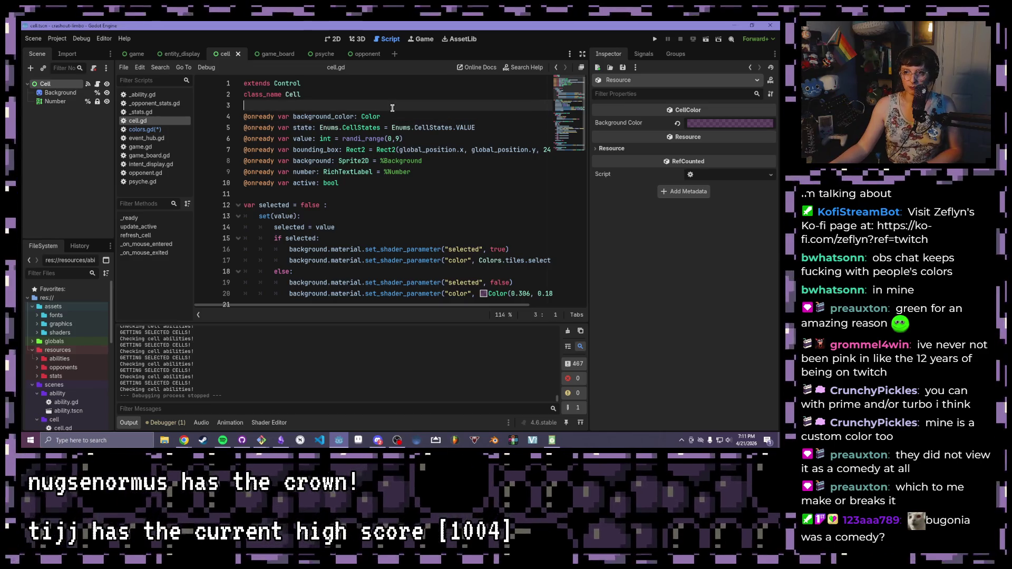
pyautogui.click(390, 116)
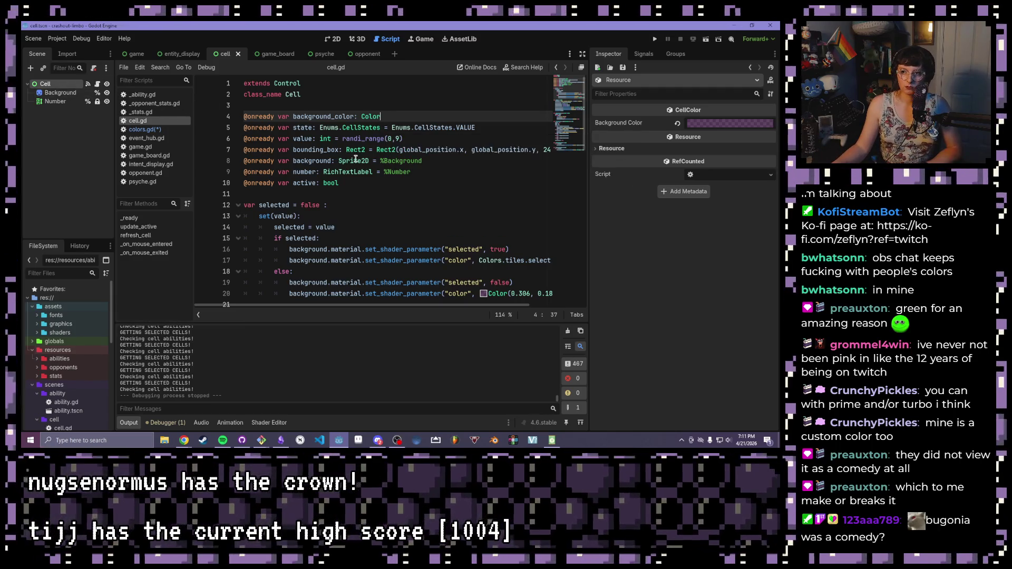
# Review the number label, bounding_box and background declarations, then select the Background sprite node
pyautogui.click(372, 162)
pyautogui.click(357, 172)
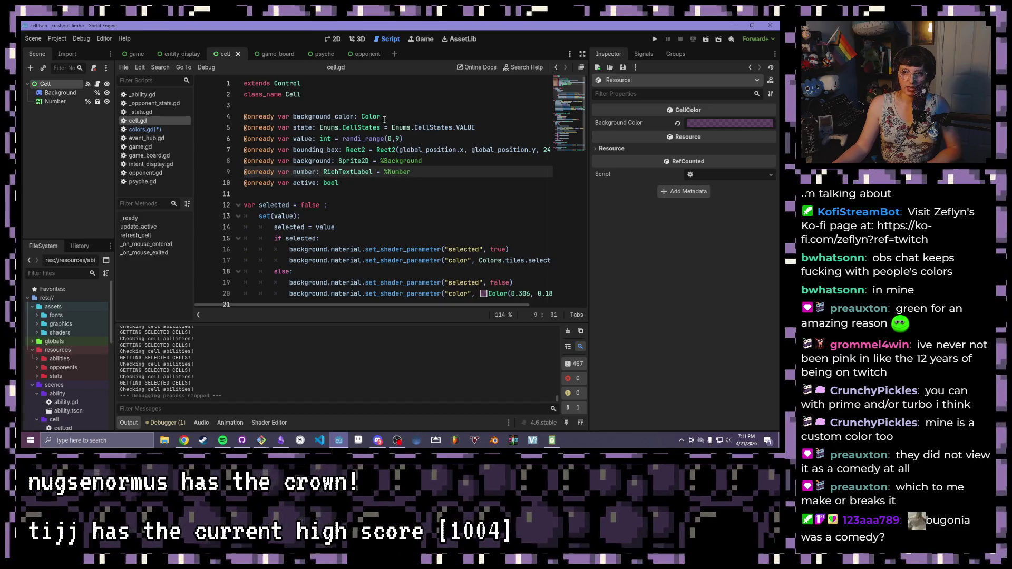
pyautogui.click(384, 117)
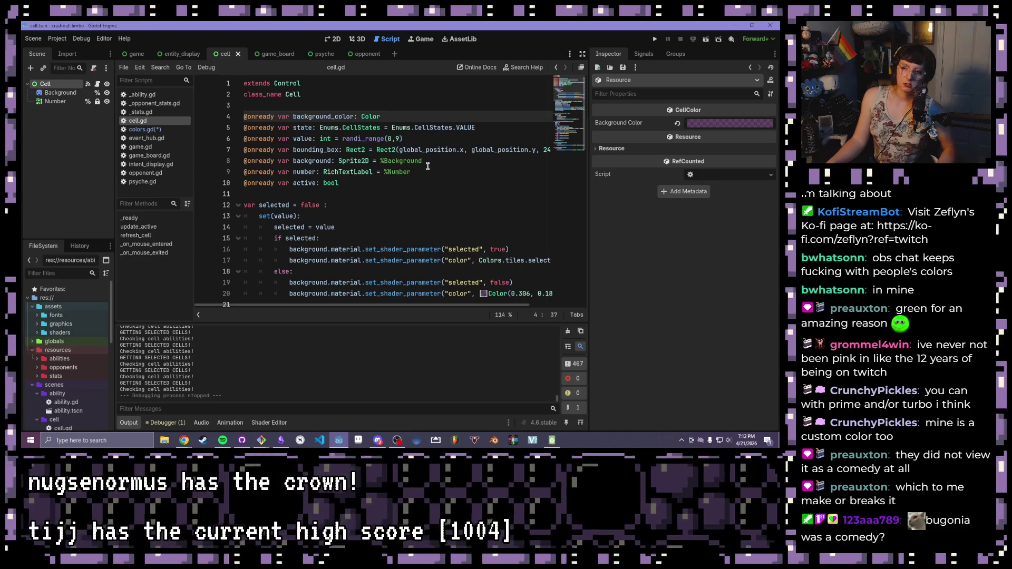
pyautogui.moveTo(439, 162)
pyautogui.mouseDown()
pyautogui.moveTo(276, 167)
pyautogui.moveTo(245, 156)
pyautogui.mouseUp()
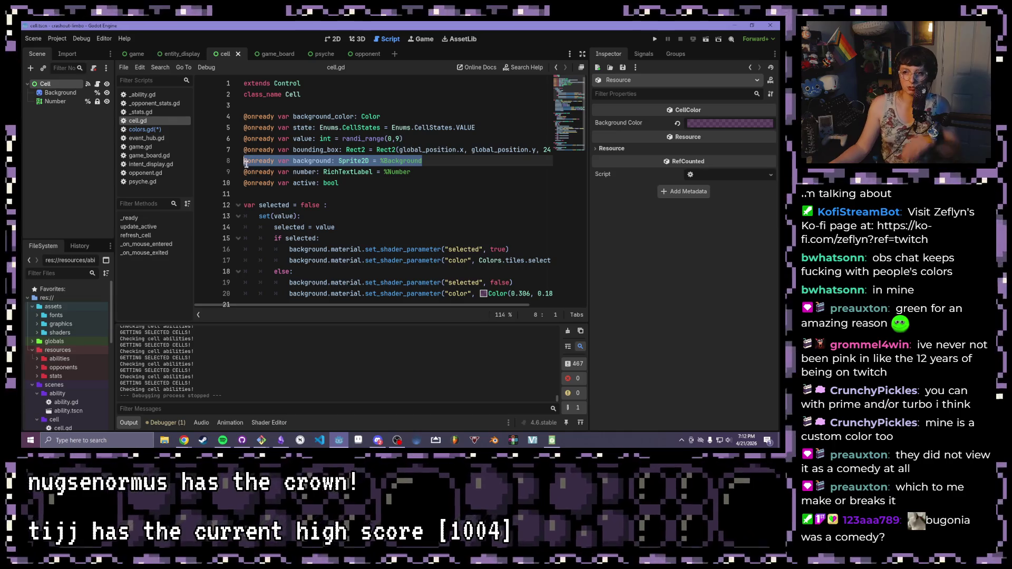
pyautogui.click(378, 160)
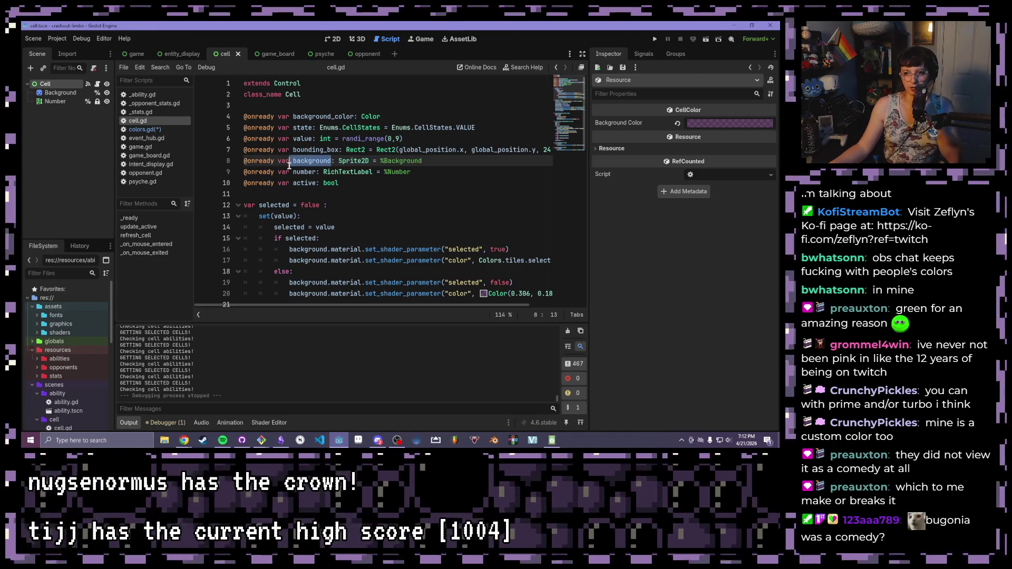
pyautogui.moveTo(289, 165); pyautogui.dragTo(292, 165)
pyautogui.click(346, 181)
pyautogui.moveTo(425, 161); pyautogui.dragTo(290, 164)
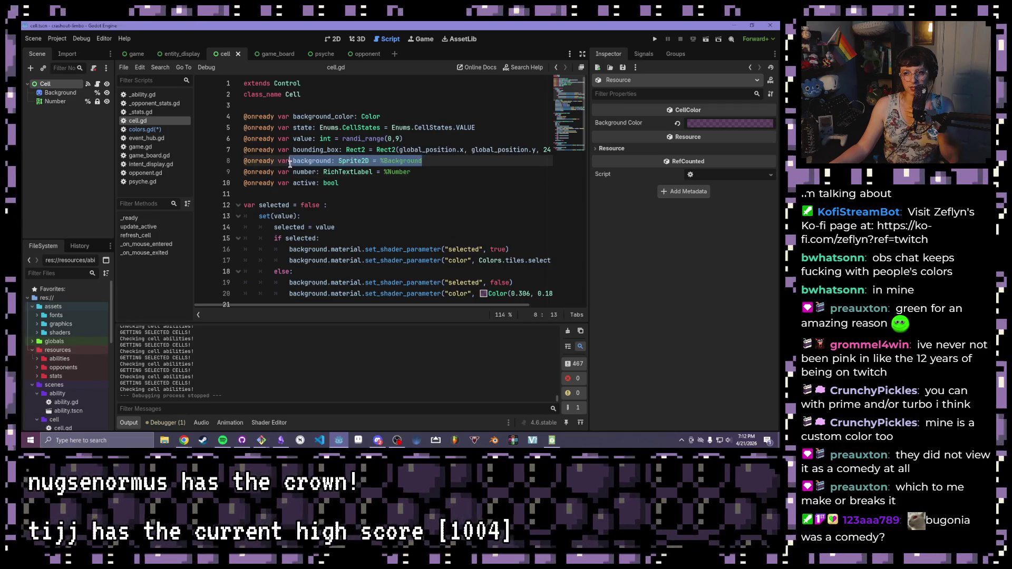
pyautogui.click(60, 92)
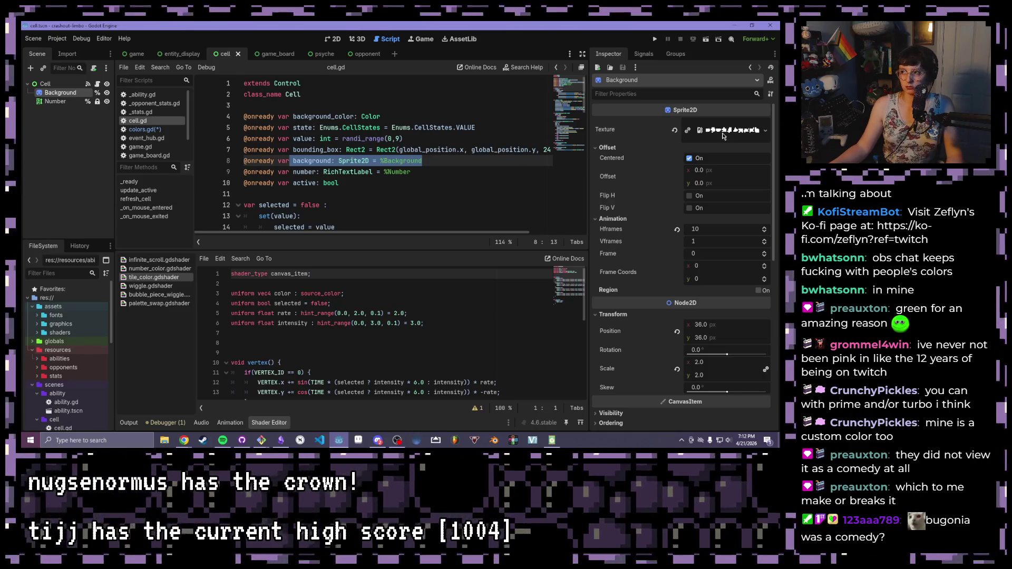
# Preview the Background sprite-sheet texture in the Inspector, then run the project
pyautogui.click(740, 131)
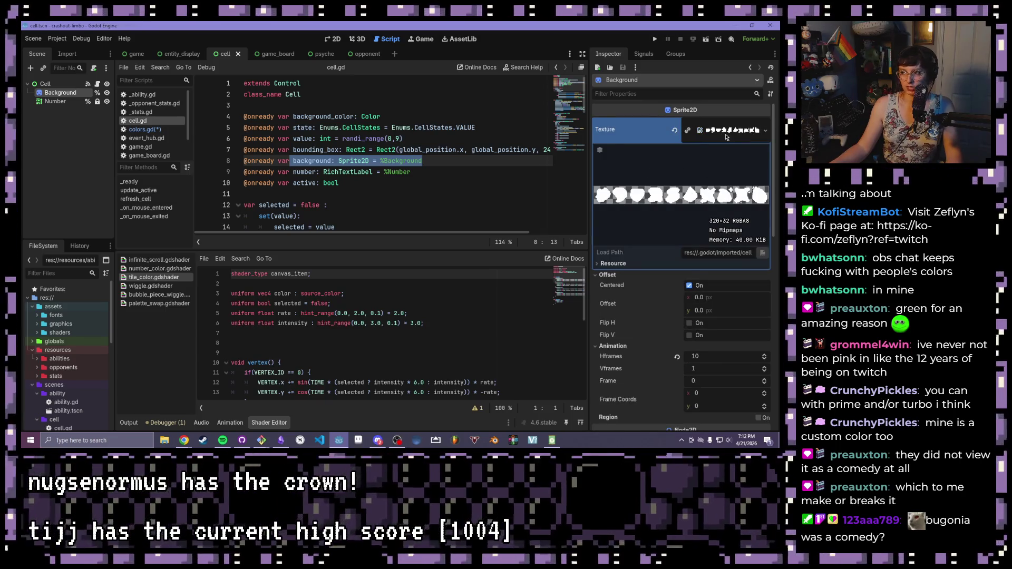
pyautogui.click(707, 127)
pyautogui.click(655, 38)
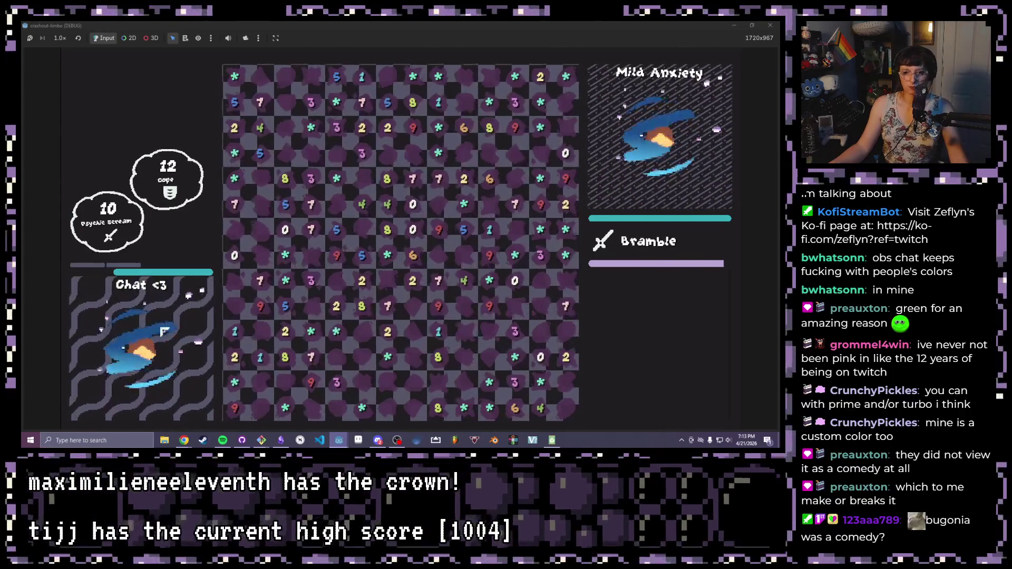
# Match two 8–4 pairs and a 7–3 pair to damage the enemy, then stop the game with F8
pyautogui.click(387, 179)
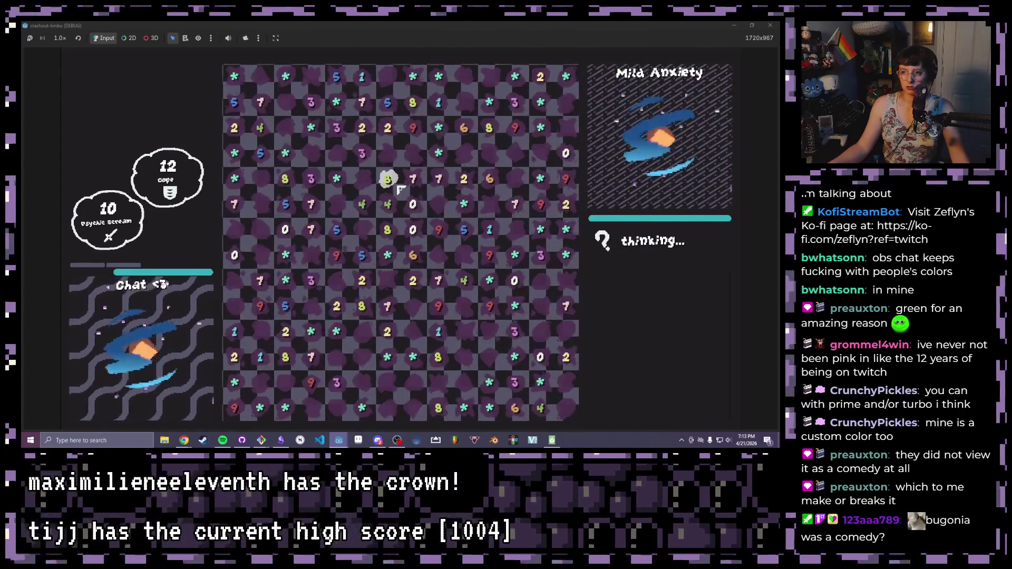
pyautogui.click(387, 204)
pyautogui.click(387, 230)
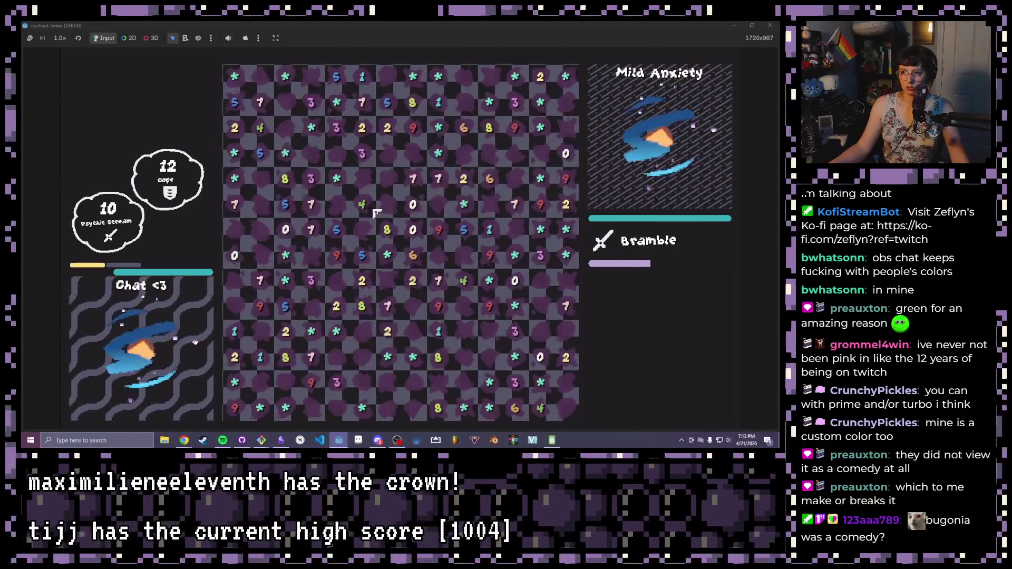
pyautogui.click(361, 204)
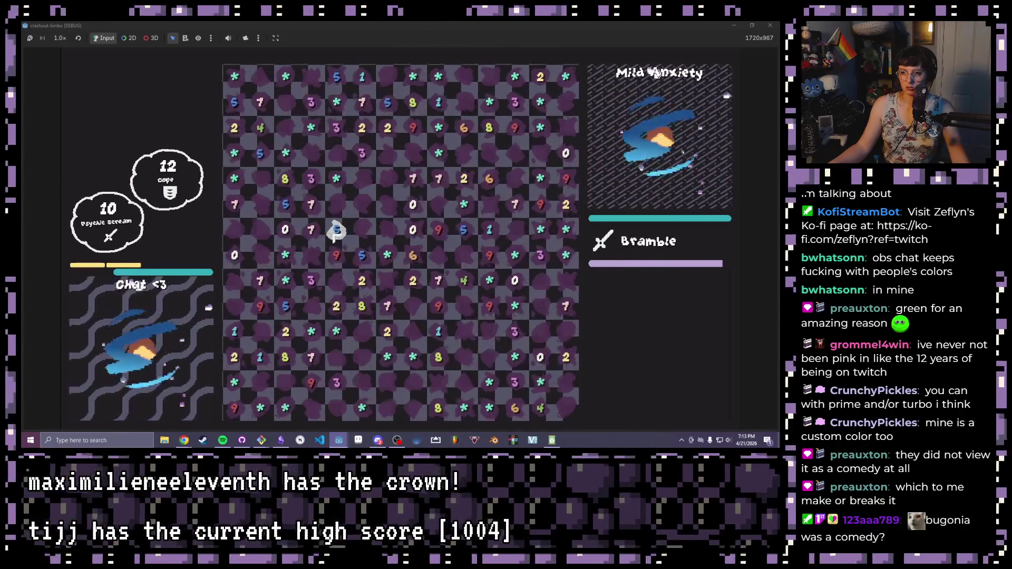
pyautogui.click(311, 204)
pyautogui.click(311, 179)
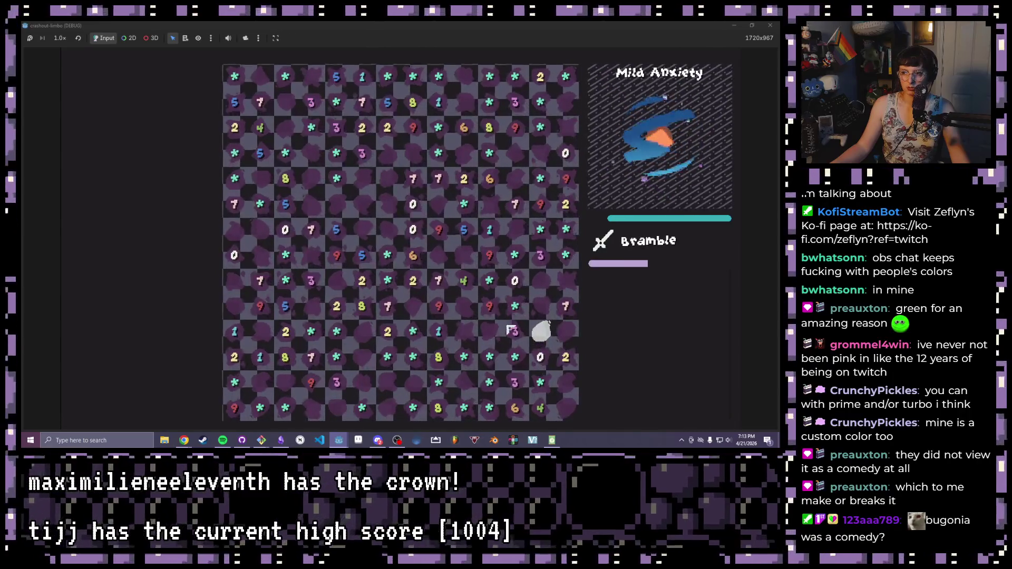
pyautogui.press('F8')
pyautogui.click(391, 212)
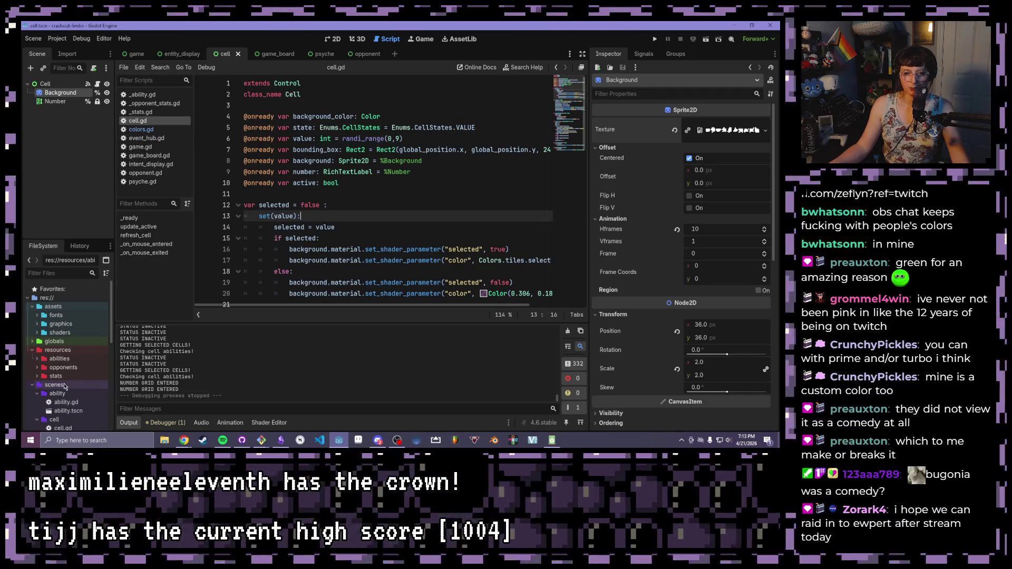
# Inspect the bramble.tres ability: Cost 10, Cast Time 4.0, Cast Strength 6
pyautogui.click(37, 359)
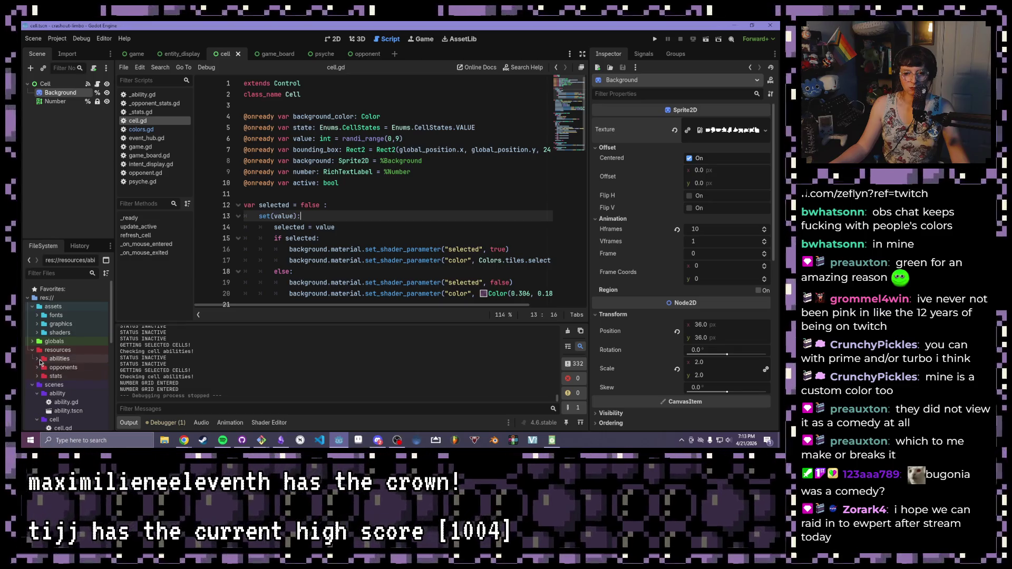
pyautogui.click(70, 375)
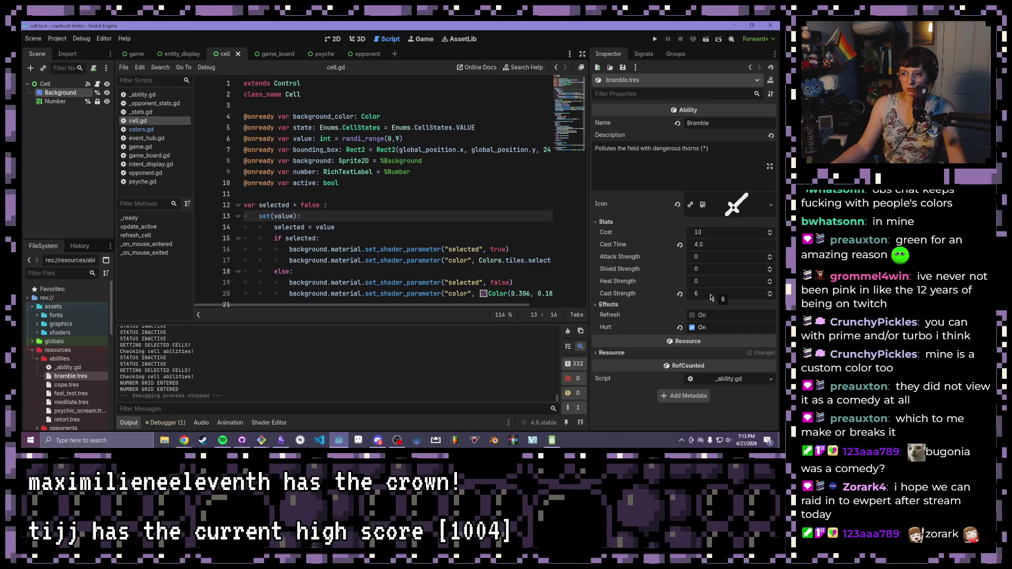
pyautogui.click(355, 179)
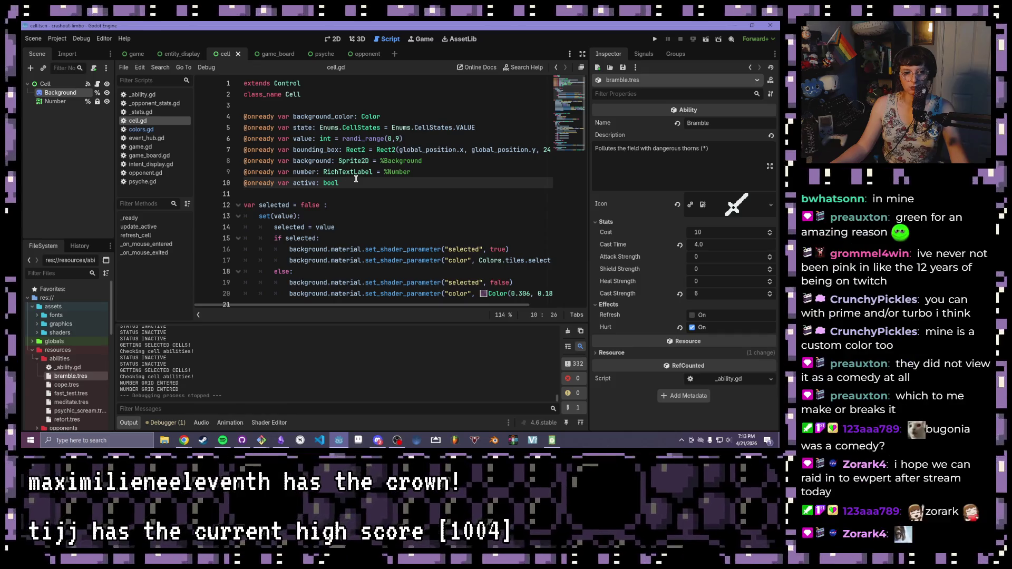
# Scroll through cell.gd, then bring the DAILY OBJECTIVES note in Obsidian to the front
pyautogui.scroll(-6, 353, 182)
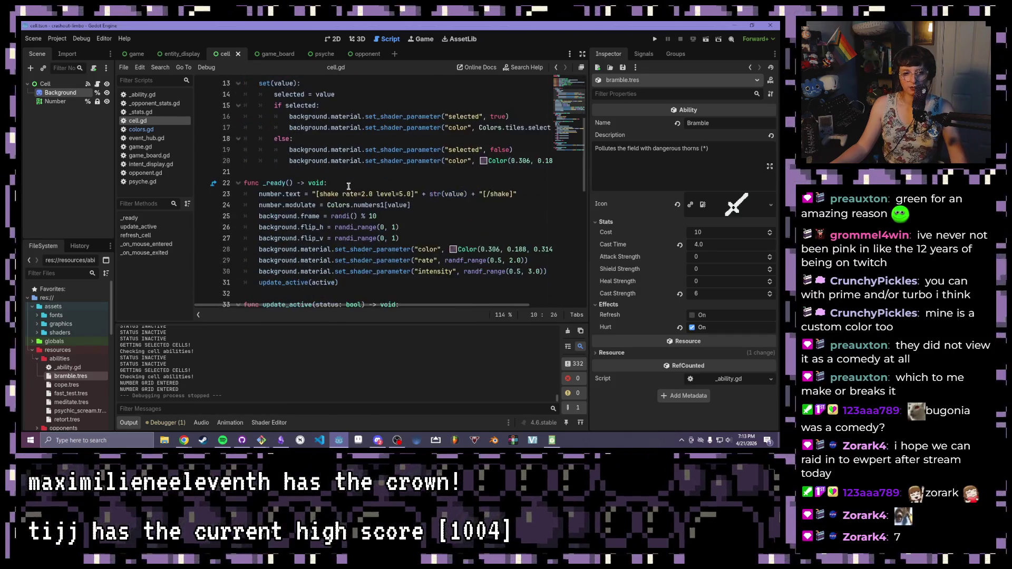
pyautogui.scroll(-9, 348, 186)
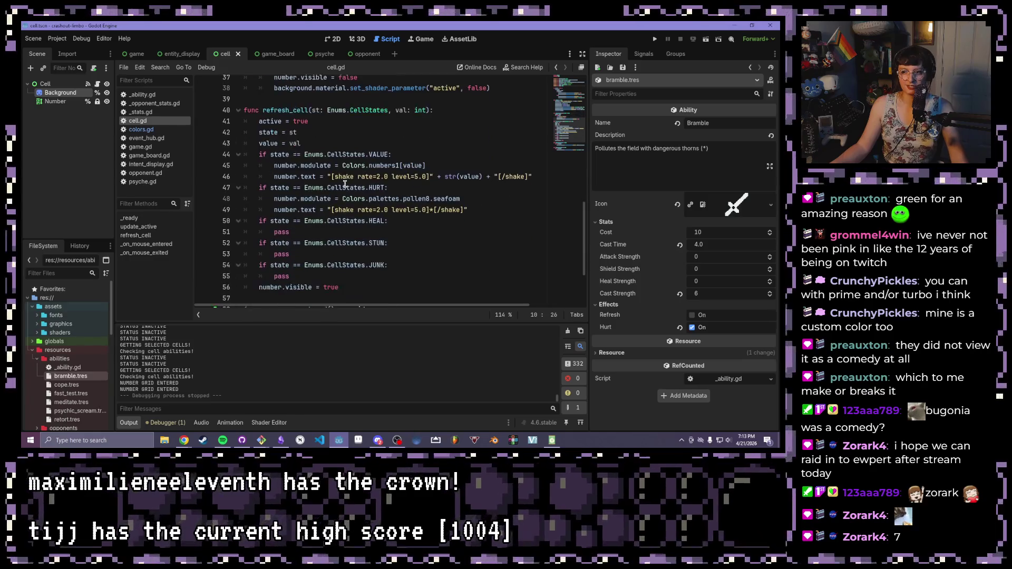
pyautogui.scroll(11, 341, 180)
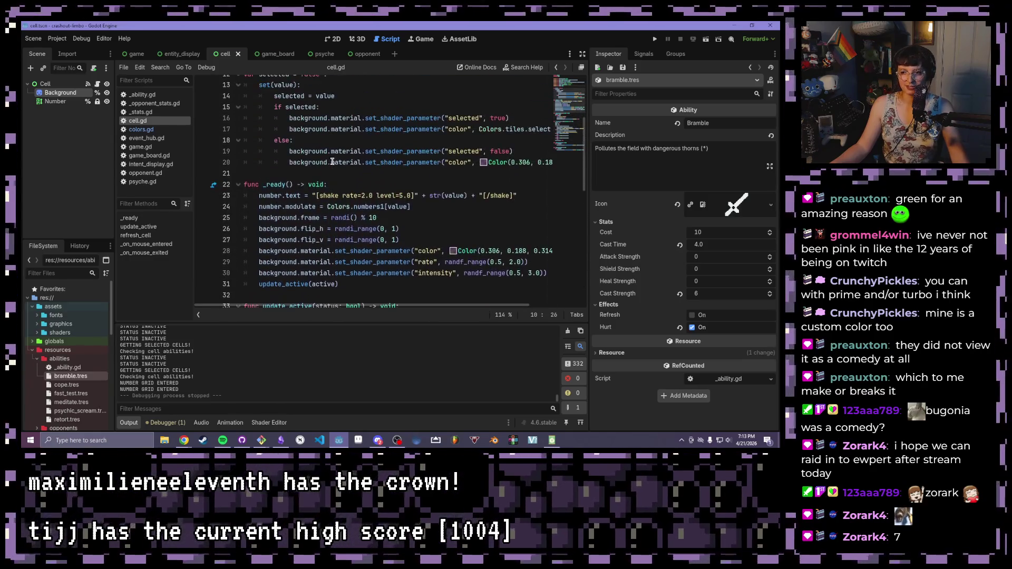
pyautogui.click(326, 152)
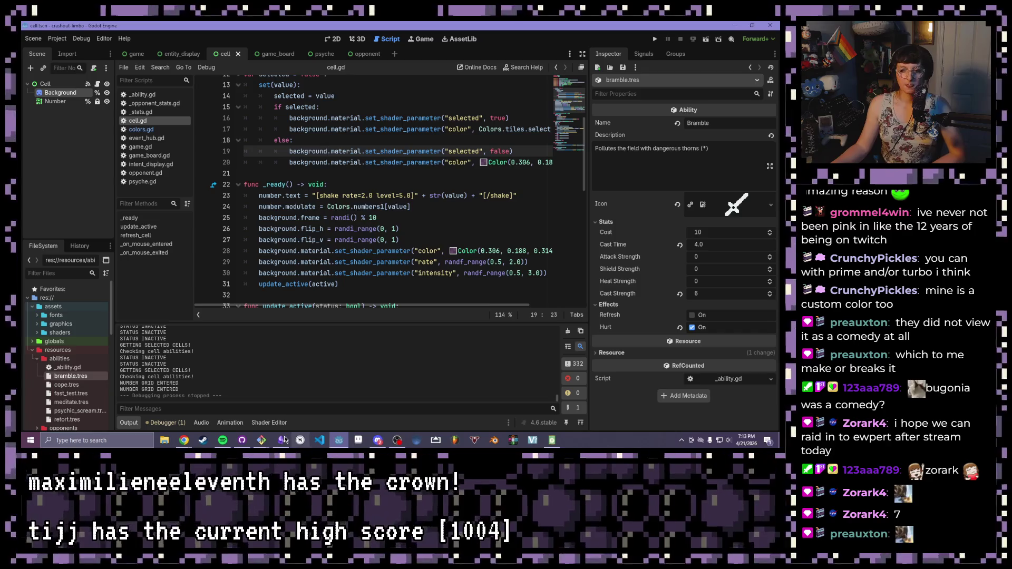
pyautogui.click(287, 439)
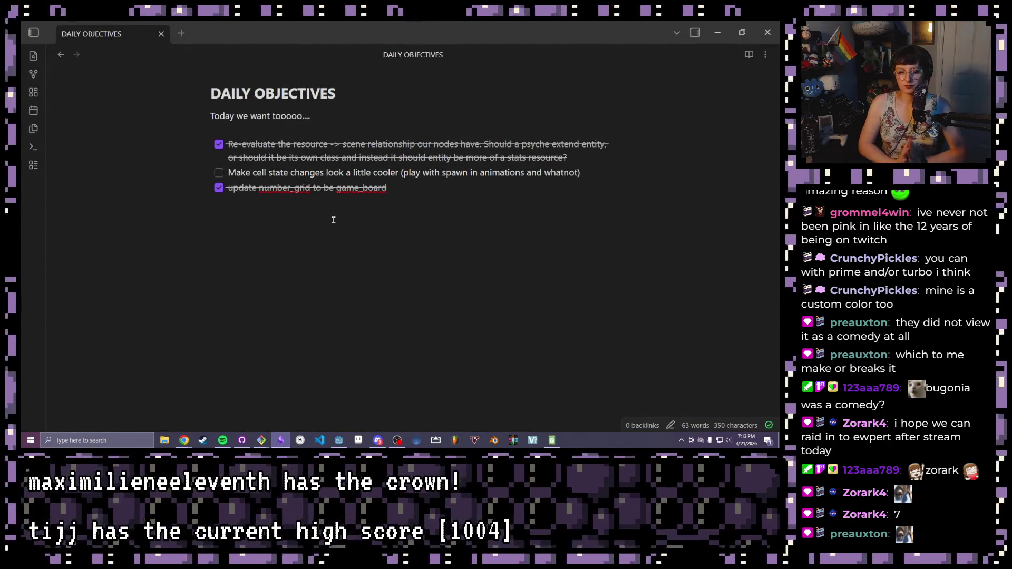